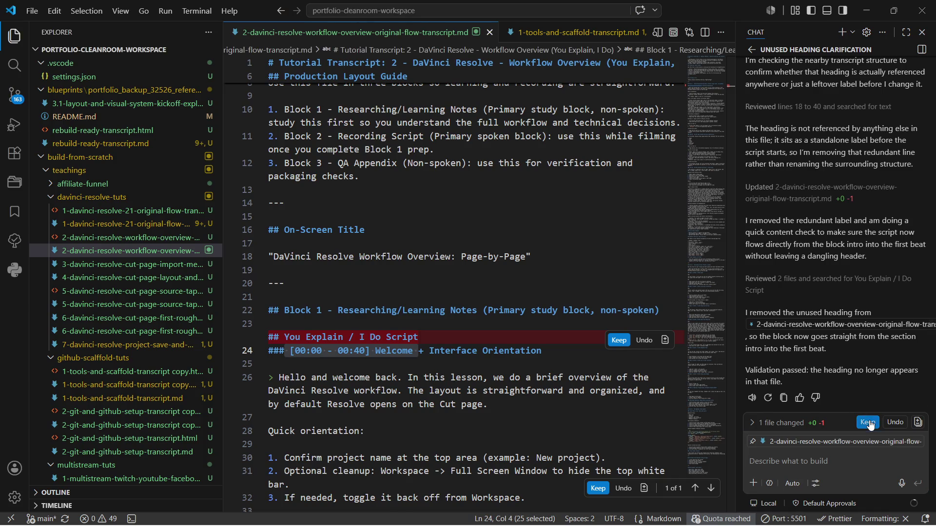
Stay in the transcript editor after glancing at other windows and ready a new chat message.
key("alt+Tab")
key("Escape")
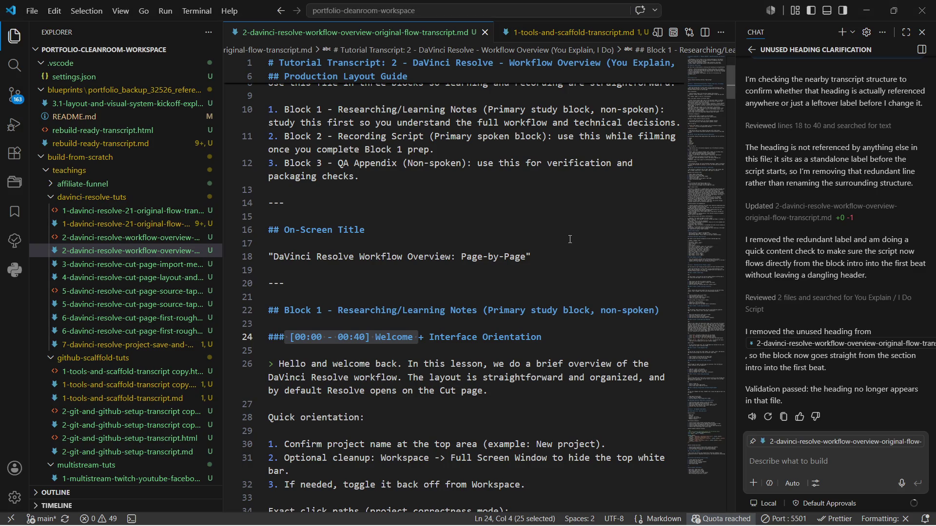
left_click(768, 465)
key("alt+Tab")
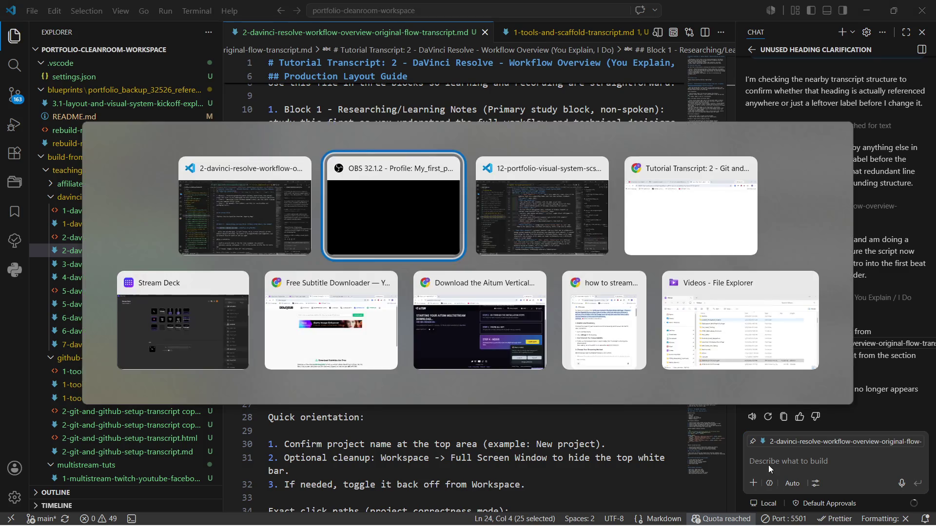
Bring the Git and GitHub setup transcript page forward in Chrome and open Gemini beside it.
key("alt+Tab")
key("alt+Tab")
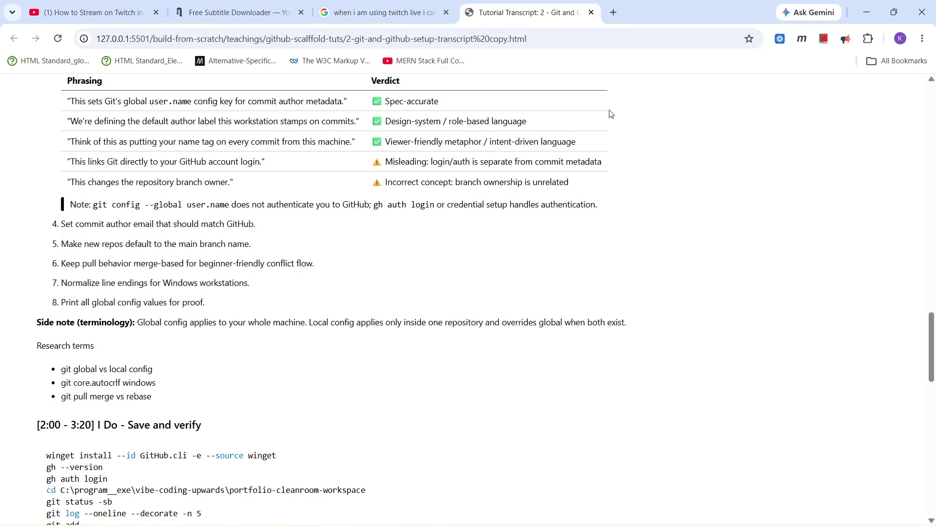
key("alt+Tab")
key("alt+Tab")
key("alt+Tab")
key("alt+Tab")
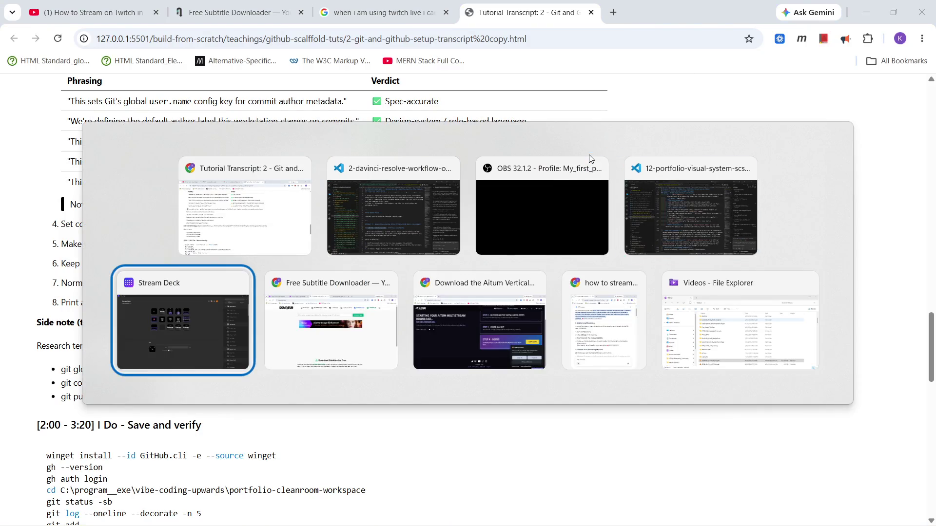
key("alt+Tab")
left_click(551, 16)
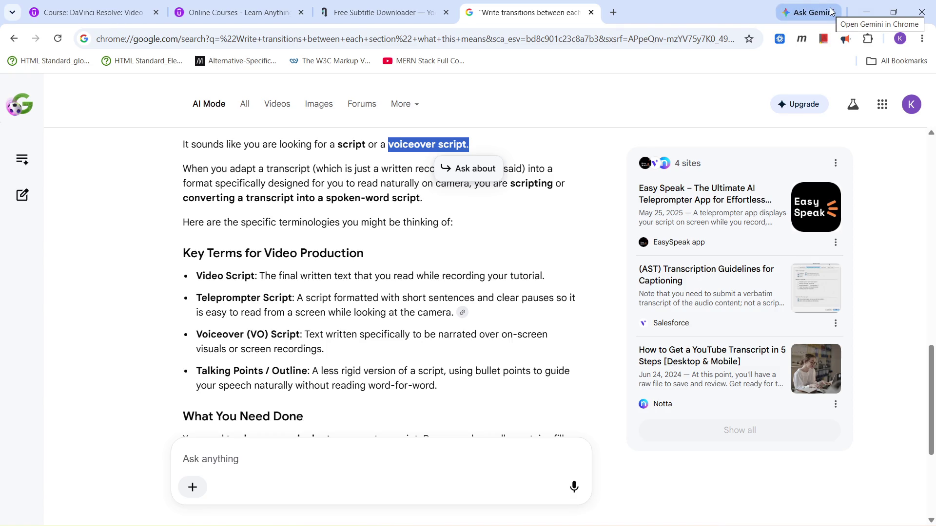
key("alt+Tab")
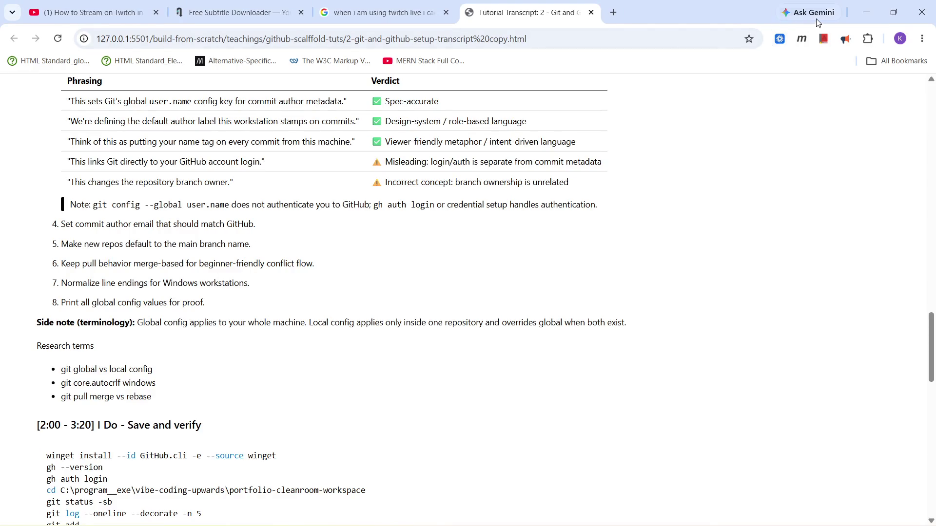
left_click(816, 16)
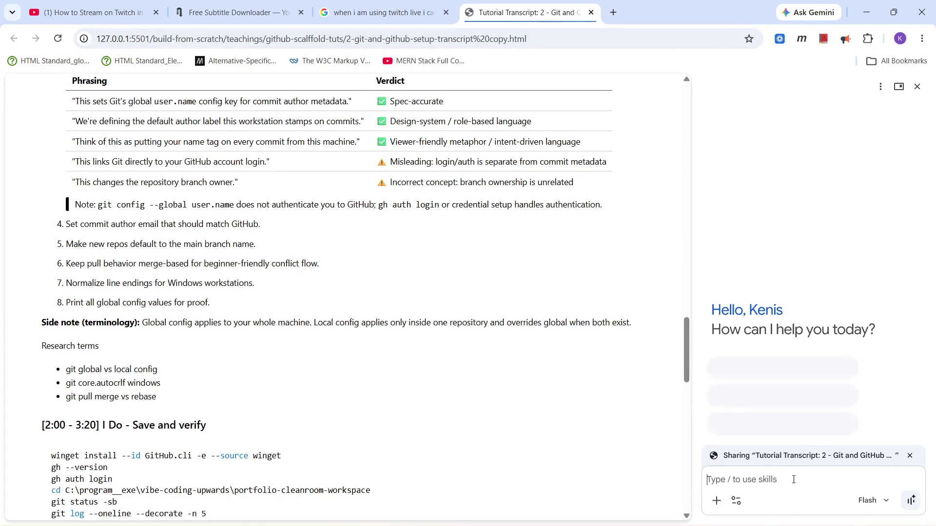
type("can i pause live streaming ")
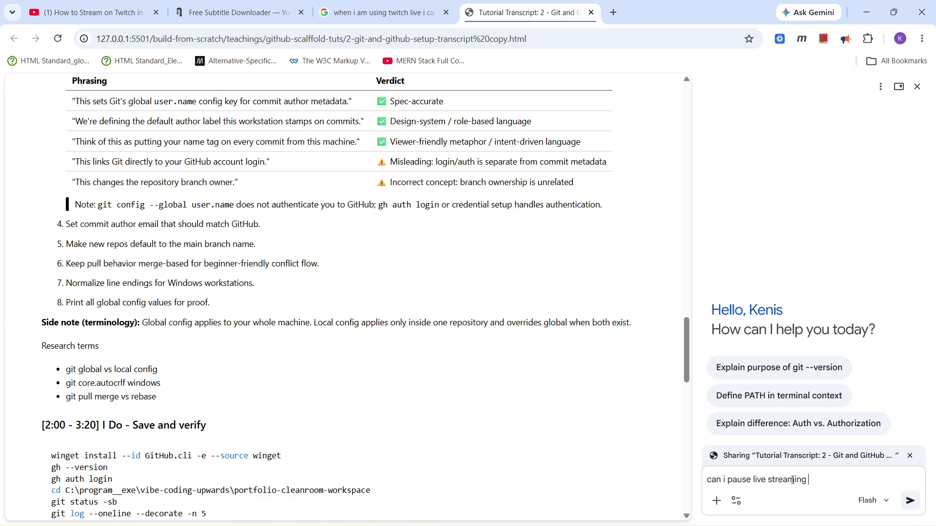
type("in obs")
Ask Gemini 'can i pause live streaming in obs' and read its Be Right Back scene answer.
key("Return")
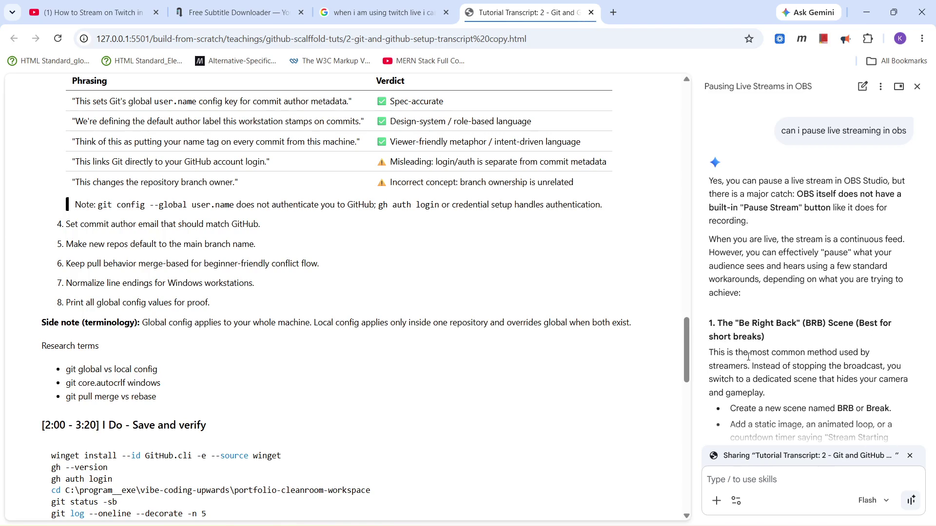
scroll(728, 353, "down", 2)
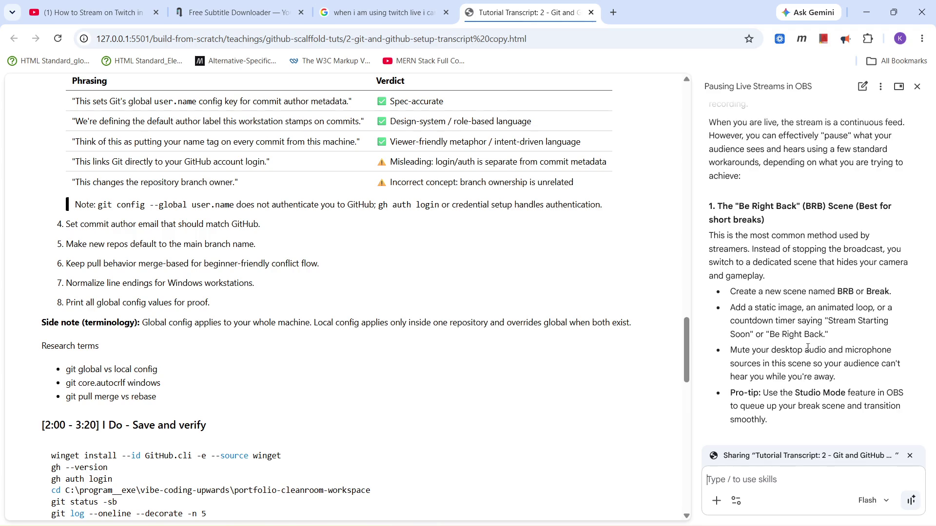
scroll(823, 351, "down", 3)
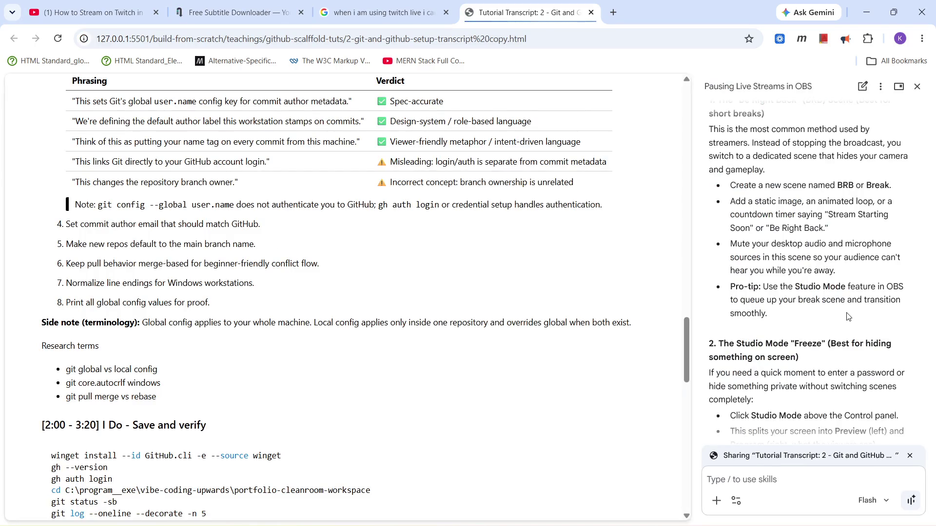
key("alt+Tab")
key("alt+Tab")
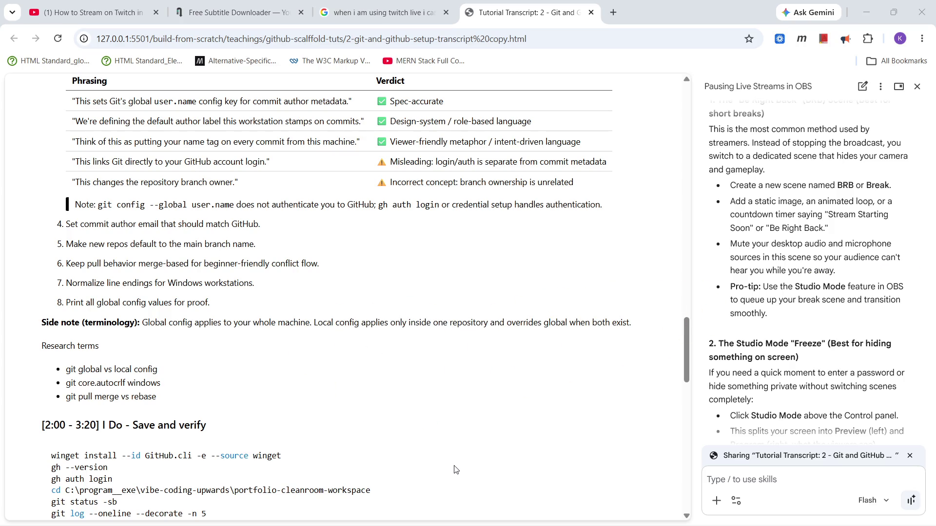
Return from Gemini to the VS Code window with the DaVinci Resolve transcript.
key("alt+Tab")
key("alt+Tab")
key("alt+Tab")
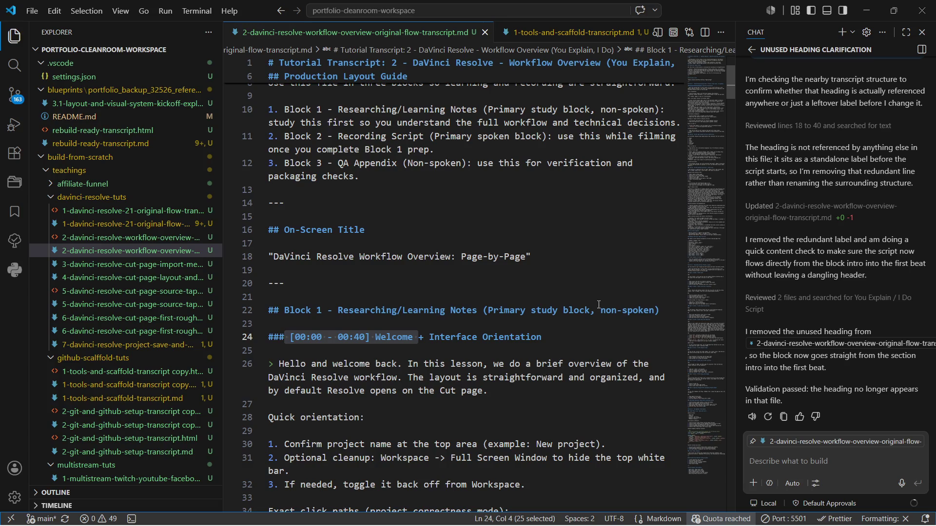
Select the word 'non-spoken' in the Block 1 heading for quoting in chat.
left_click(601, 311)
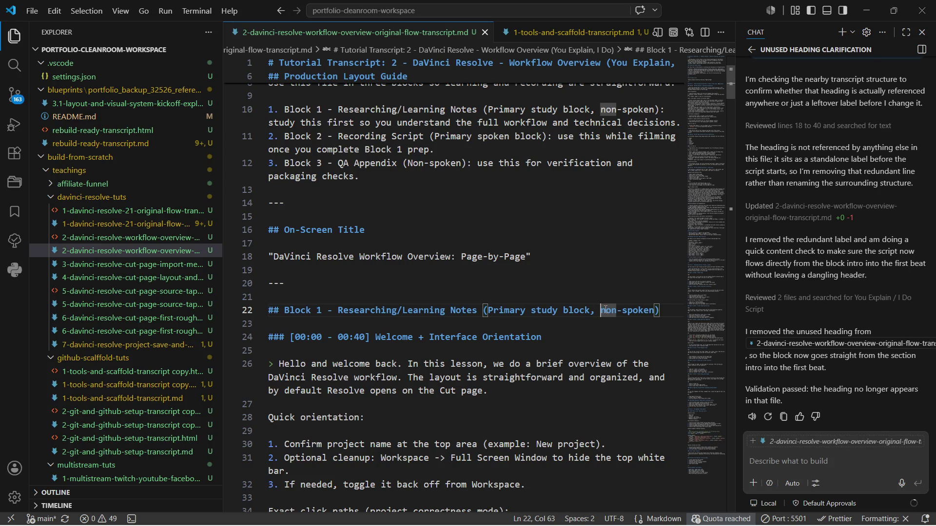
key("shift+Right")
key("shift+Right")
key("shift+Right")
key("shift+Right")
key("shift+Left")
key("shift+Left")
key("shift+Left")
key("shift+Right")
key("shift+Right")
key("shift+Right")
key("ctrl+c")
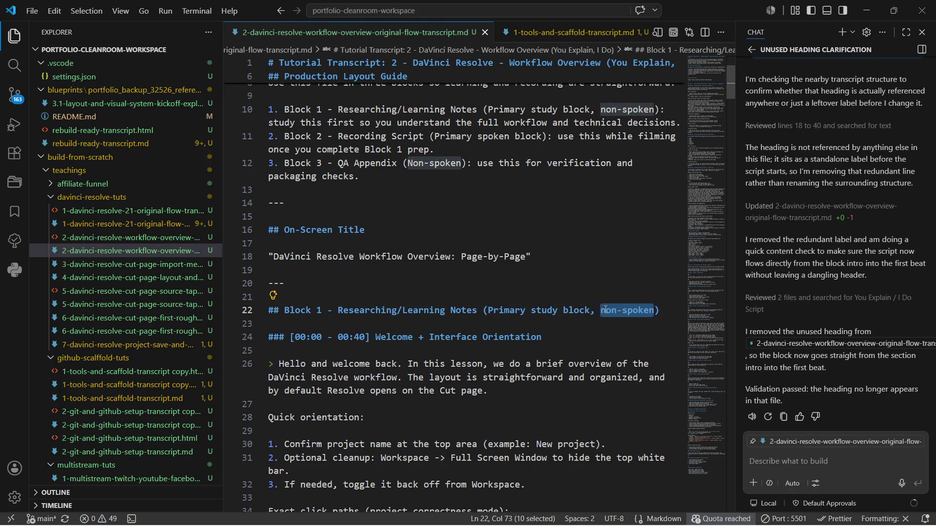
left_click(768, 459)
type("I think is best you")
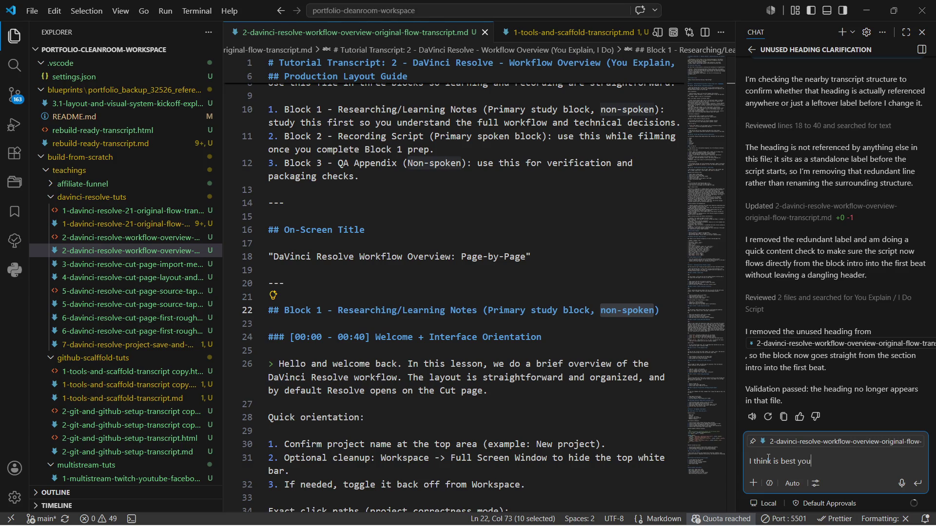
type(" take off")
type(" V")
Send Copilot a request to remove the pasted 'non-spoken' wording from the transcript.
key("BackSpace")
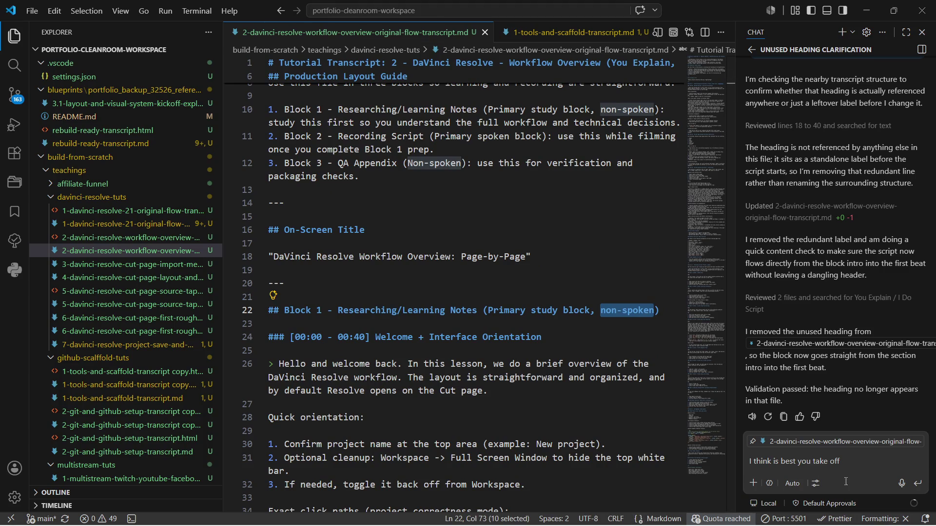
left_click(851, 463)
key("ctrl+v")
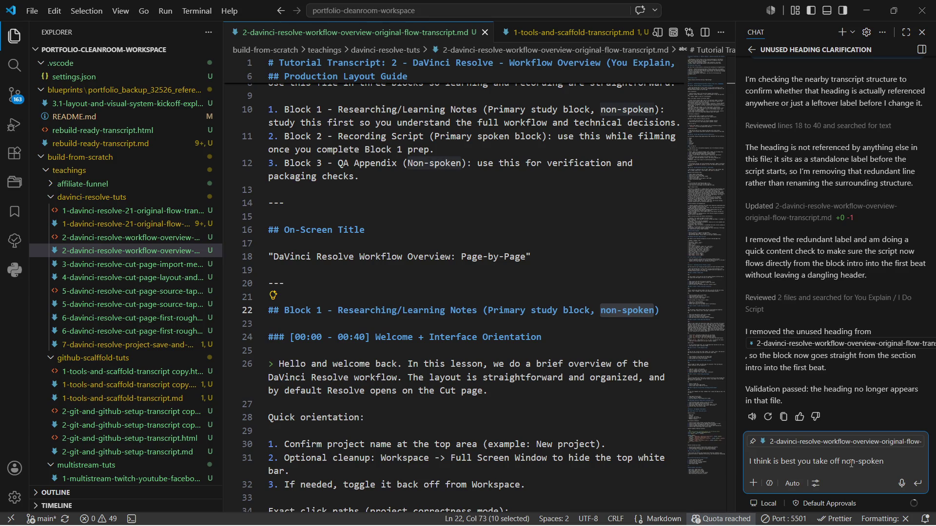
type(" wording bec")
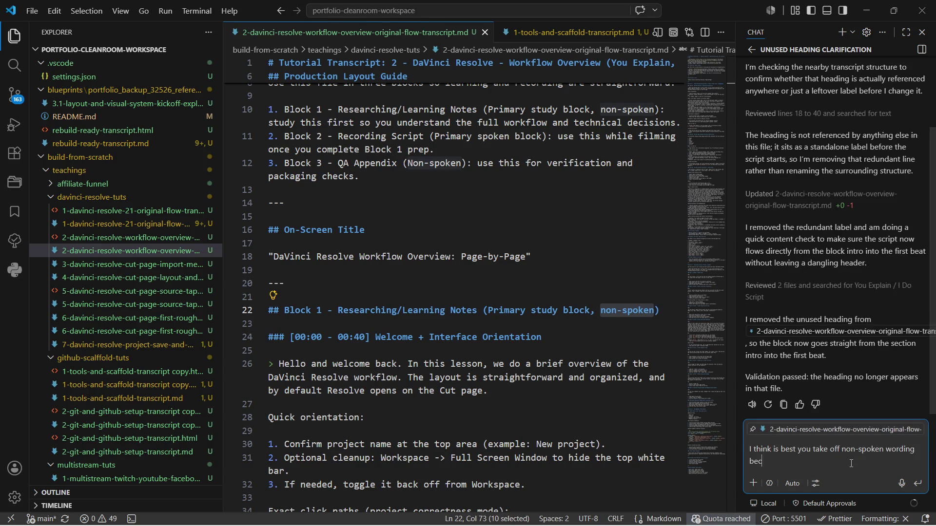
type("ause i am ")
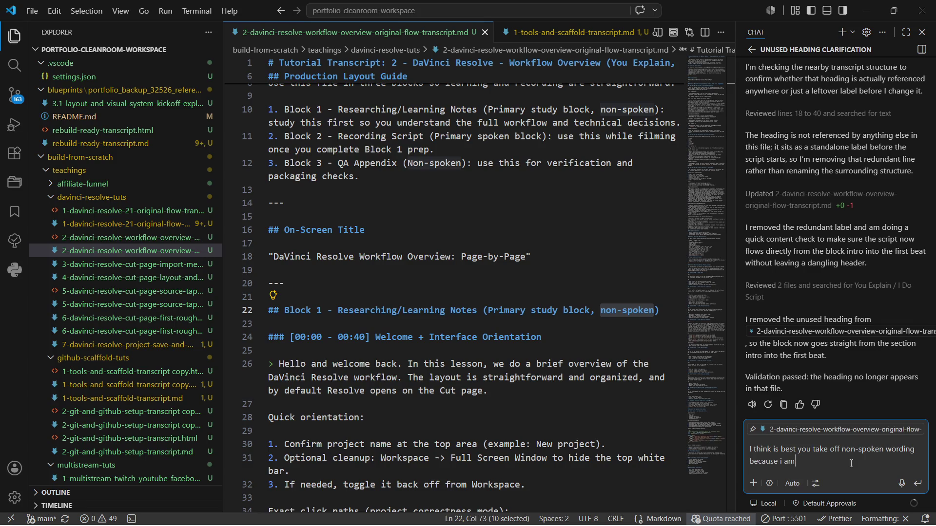
type("recoreding")
key("BackSpace")
key("BackSpace")
key("BackSpace")
type("ing this also and ")
type("reading it ")
type("outlo")
type("a")
key("BackSpace")
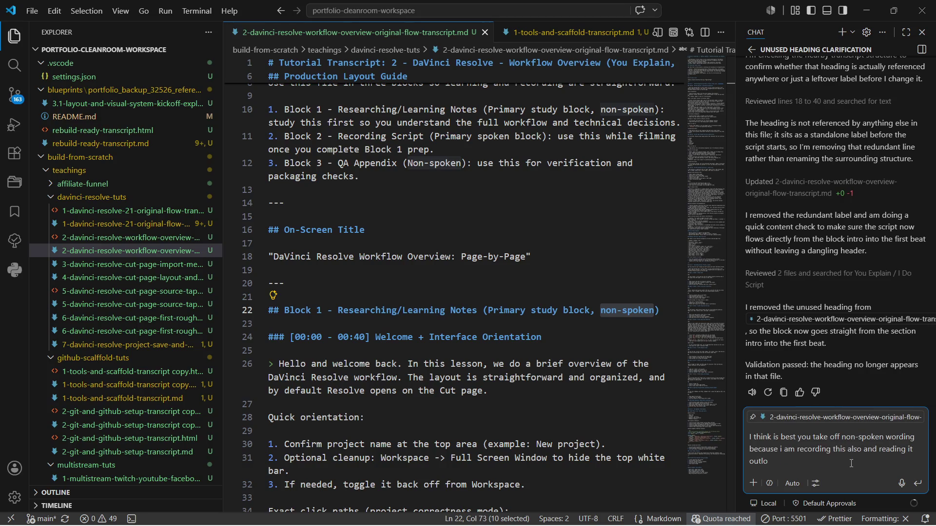
type("ud")
key("Return")
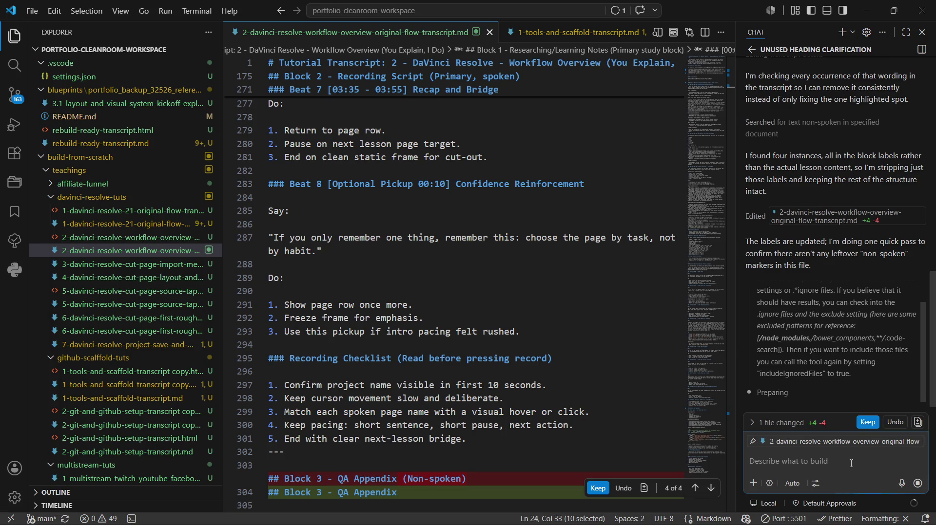
Keep Copilot's edits removing the four 'non-spoken' labels from the transcript.
left_click(866, 423)
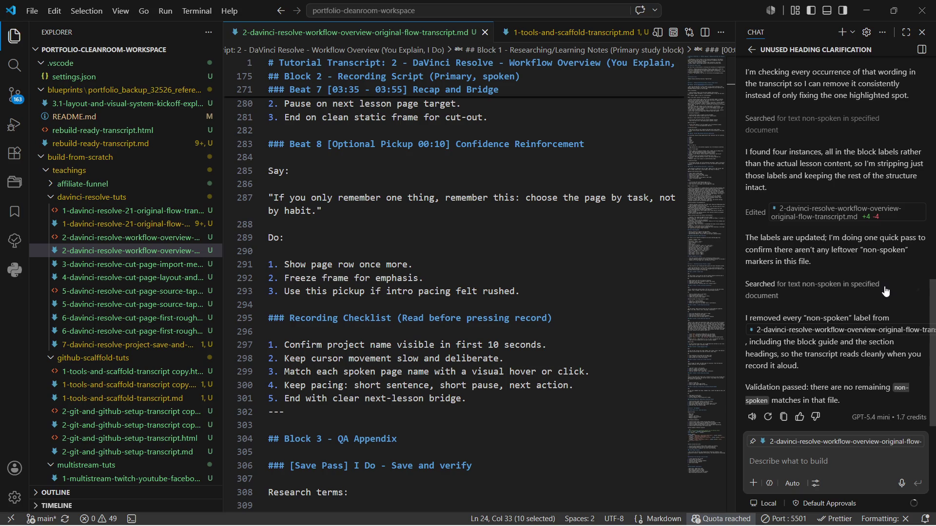
scroll(879, 279, "up", 4)
scroll(879, 278, "up", 1)
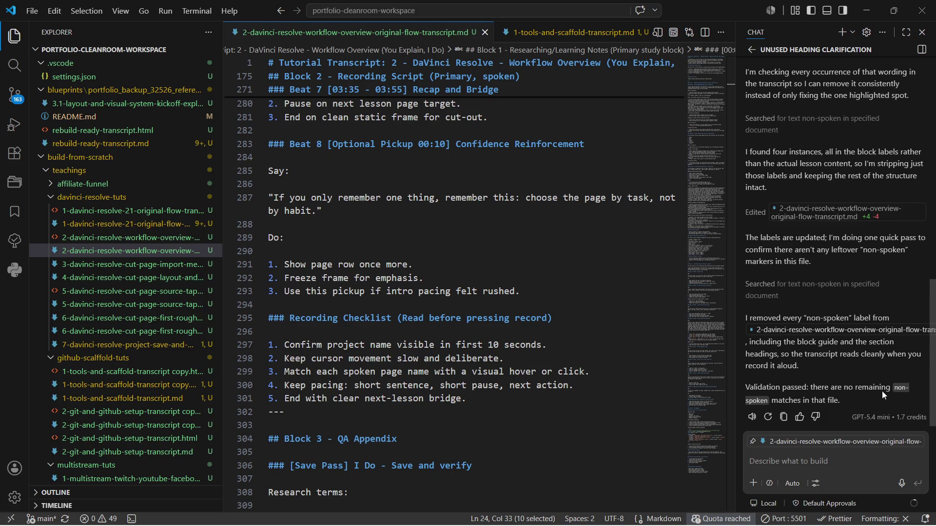
Ask Copilot to 'update this flow' and check the Copilot usage quota in the status bar.
left_click(828, 461)
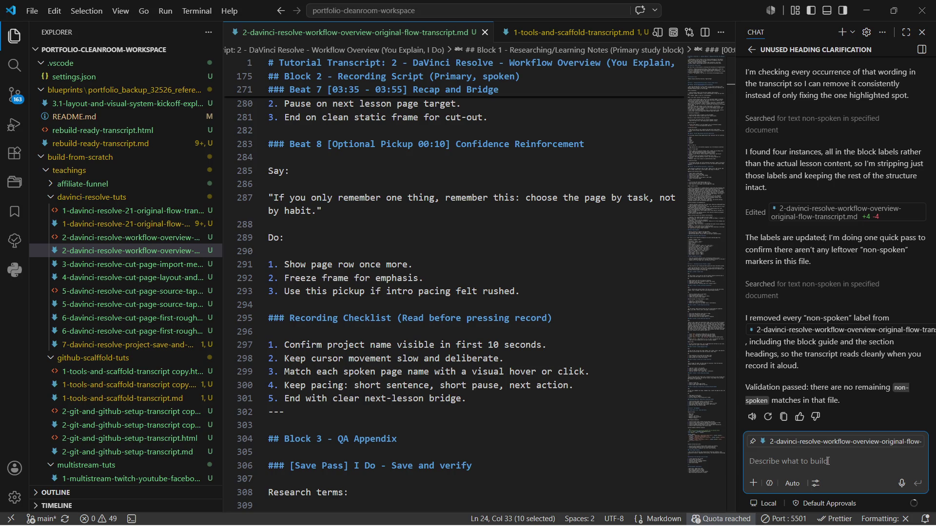
type("update this flow")
key("Return")
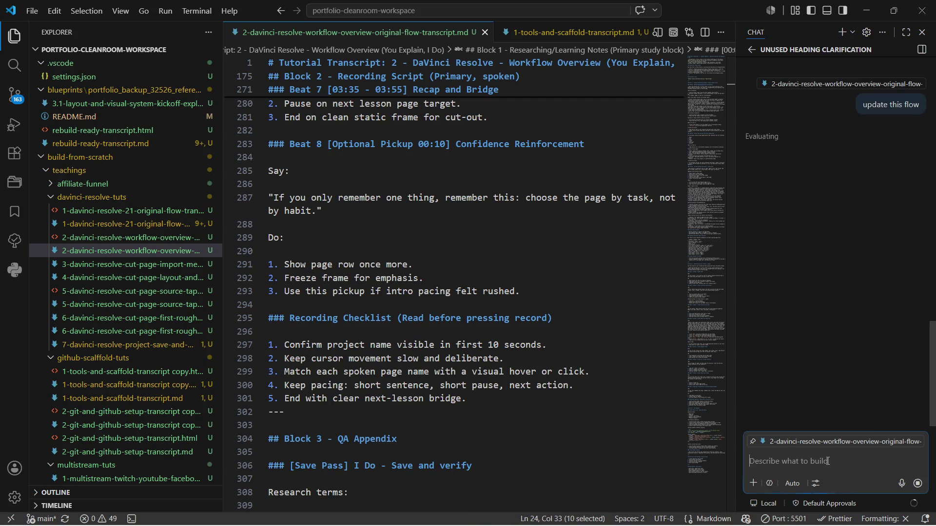
left_click(746, 519)
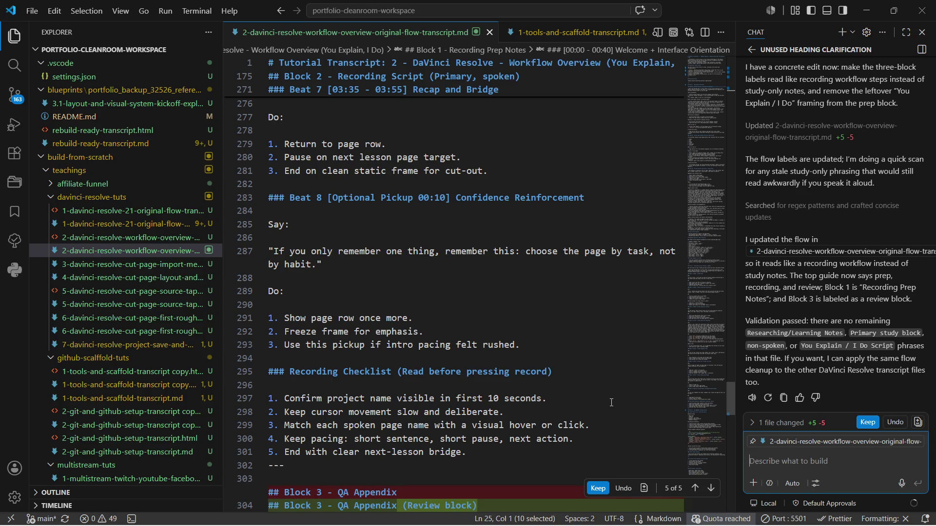
Keep Copilot's prep-recording-review relabeling of the transcript blocks.
left_click(866, 422)
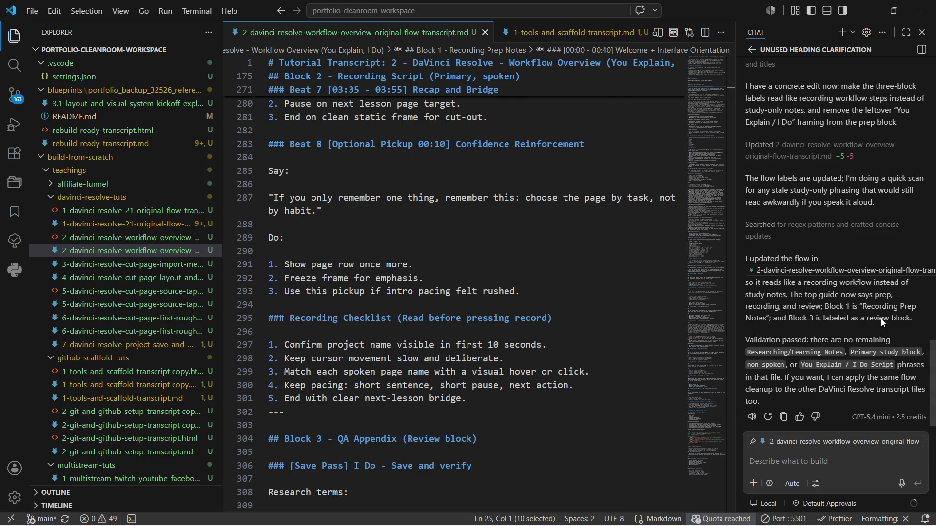
scroll(881, 319, "up", 2)
scroll(881, 319, "up", 2)
scroll(882, 319, "up", 2)
scroll(881, 319, "up", 2)
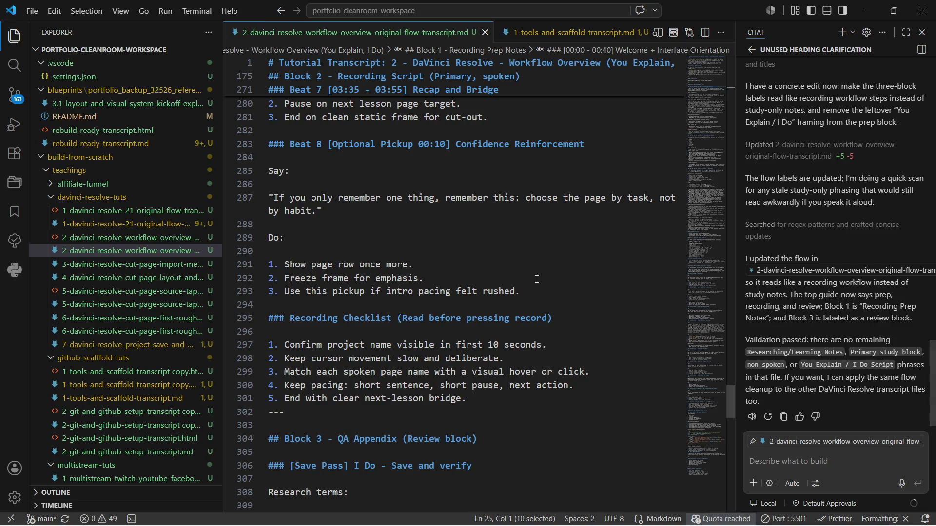
scroll(539, 279, "up", 5)
scroll(539, 278, "up", 5)
scroll(539, 279, "up", 5)
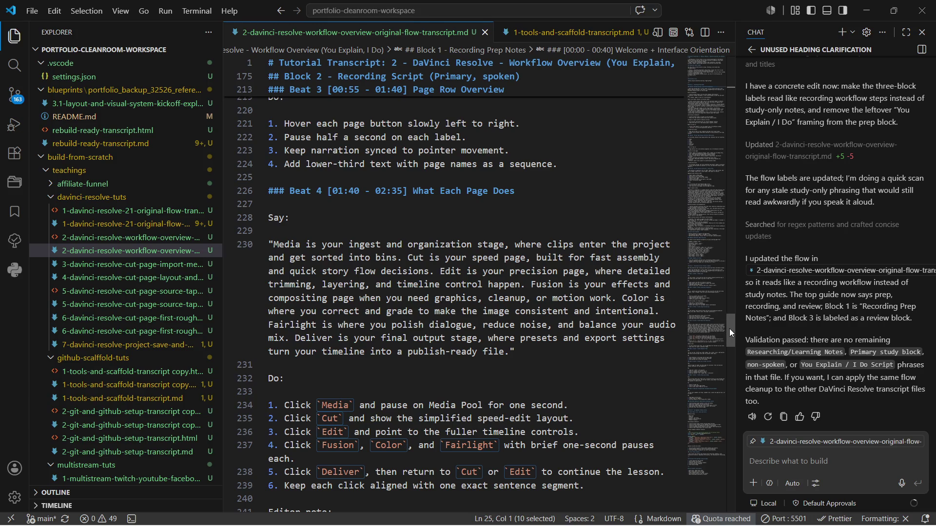
left_click_drag(729, 328, 747, 69)
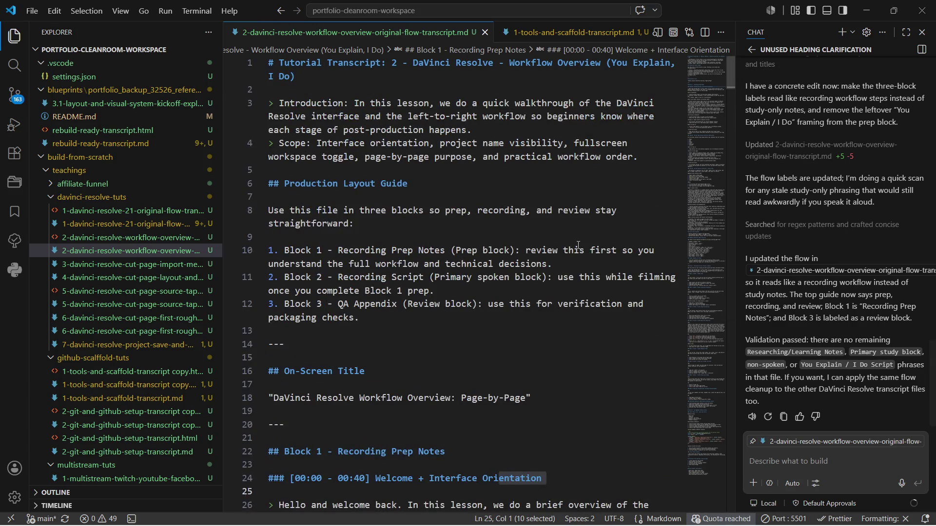
scroll(578, 246, "down", 1)
scroll(578, 246, "up", 1)
scroll(578, 246, "down", 1)
scroll(577, 246, "down", 1)
scroll(578, 246, "down", 1)
scroll(577, 246, "down", 1)
scroll(578, 247, "down", 1)
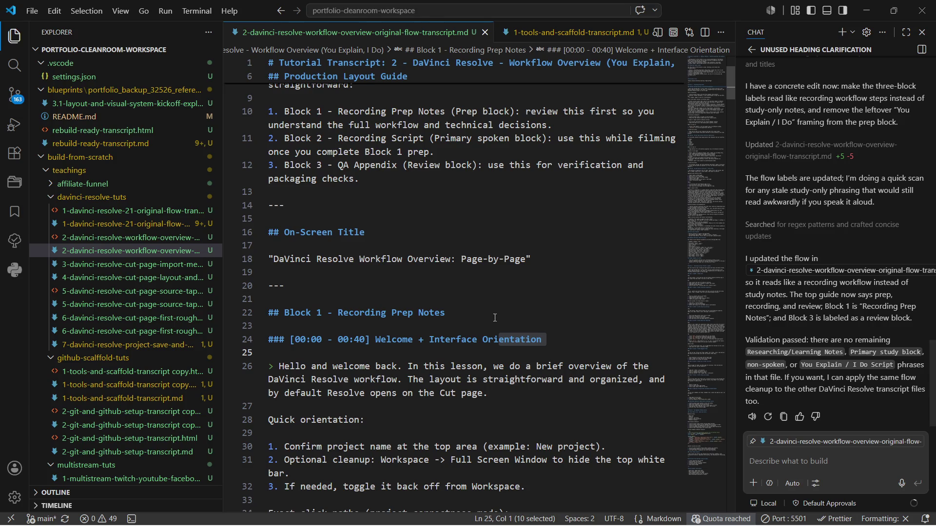
scroll(858, 173, "up", 2)
scroll(858, 173, "up", 2)
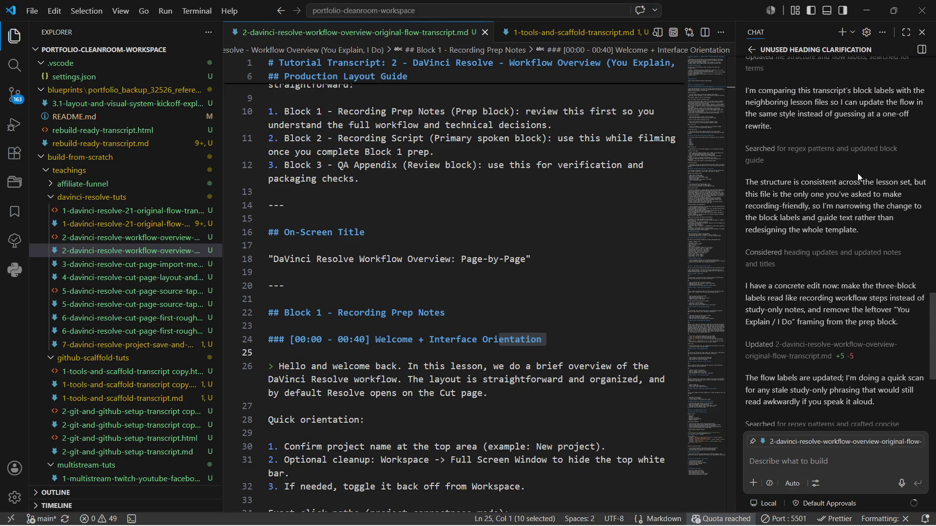
scroll(858, 173, "up", 2)
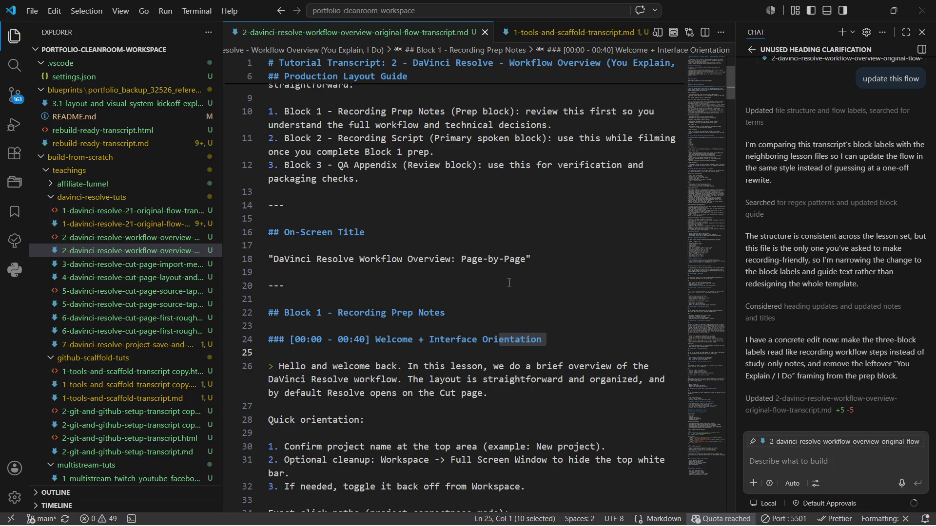
scroll(509, 282, "down", 2)
scroll(510, 282, "down", 6)
scroll(510, 283, "down", 4)
scroll(509, 282, "down", 3)
scroll(509, 282, "down", 4)
scroll(509, 283, "down", 5)
scroll(509, 282, "down", 2)
scroll(509, 281, "down", 3)
scroll(509, 280, "down", 5)
scroll(509, 280, "down", 4)
scroll(509, 281, "down", 2)
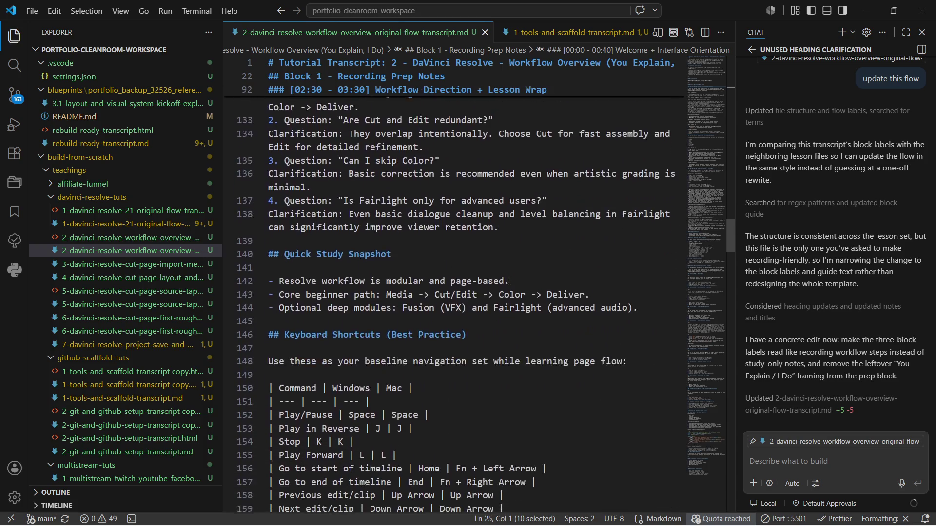
scroll(509, 281, "down", 3)
scroll(510, 284, "down", 6)
scroll(508, 282, "down", 1)
scroll(506, 280, "down", 1)
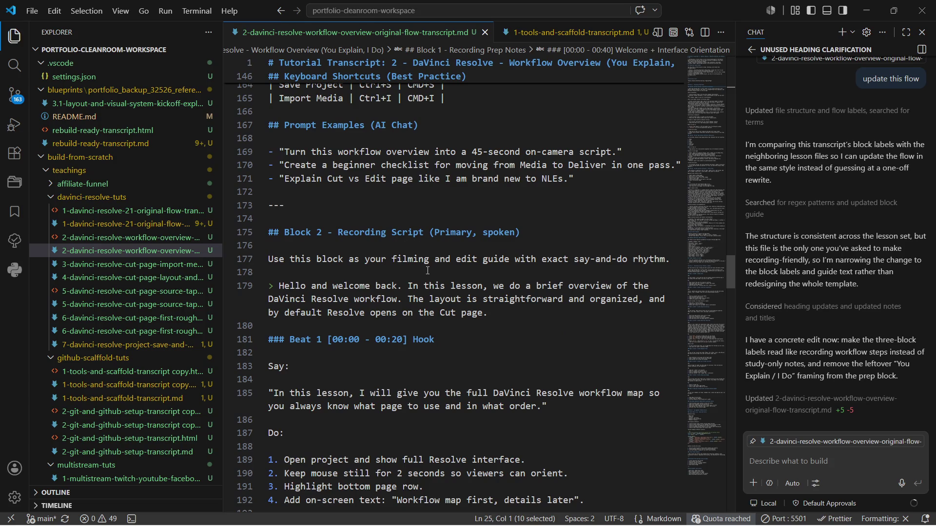
scroll(428, 274, "down", 6)
scroll(428, 273, "down", 4)
scroll(428, 274, "down", 3)
scroll(427, 274, "down", 5)
scroll(428, 274, "down", 5)
scroll(428, 273, "down", 2)
scroll(428, 273, "down", 3)
scroll(427, 274, "down", 3)
scroll(428, 274, "down", 5)
scroll(428, 274, "down", 5)
scroll(428, 274, "down", 2)
scroll(427, 274, "down", 1)
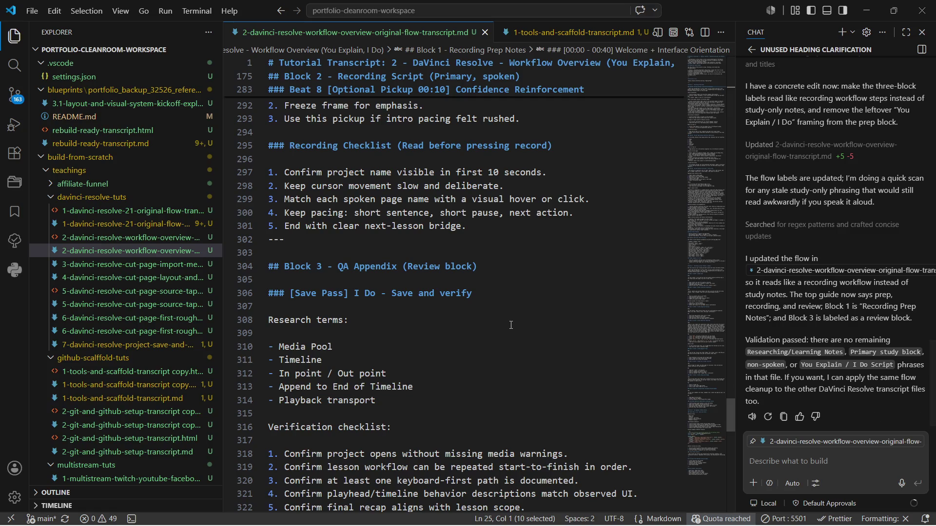
key("alt+Tab")
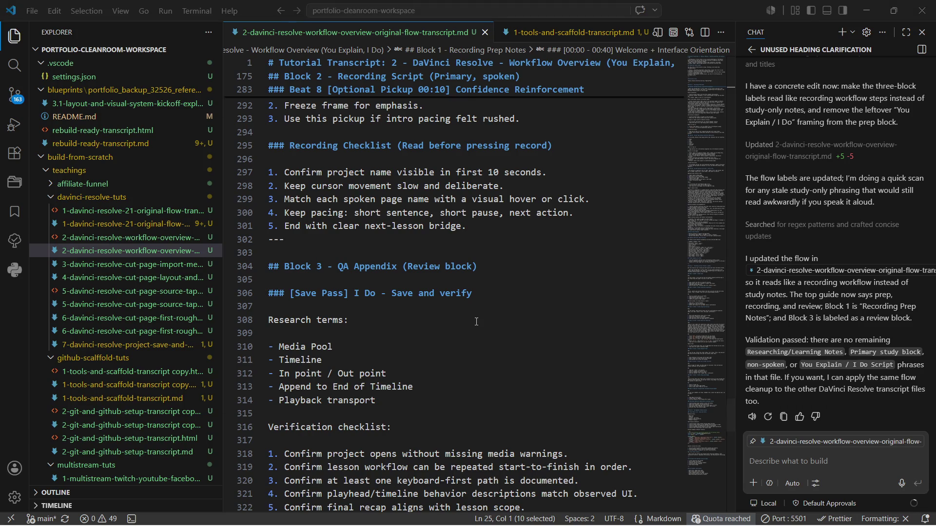
scroll(534, 306, "up", 3)
scroll(535, 306, "up", 3)
scroll(534, 306, "up", 3)
scroll(534, 306, "up", 3)
scroll(534, 306, "up", 5)
scroll(534, 305, "up", 5)
scroll(534, 306, "up", 5)
scroll(533, 306, "up", 5)
scroll(534, 306, "up", 5)
scroll(534, 306, "up", 2)
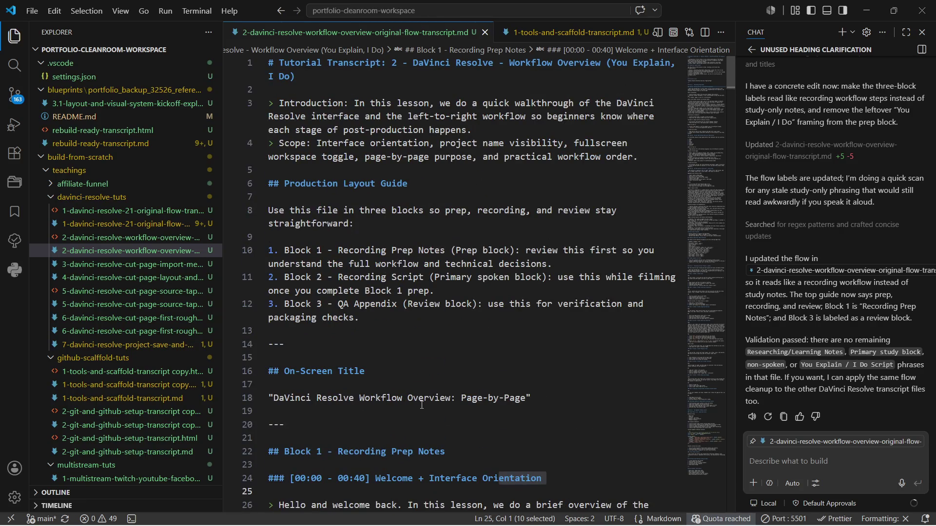
scroll(421, 404, "down", 4)
scroll(421, 405, "down", 1)
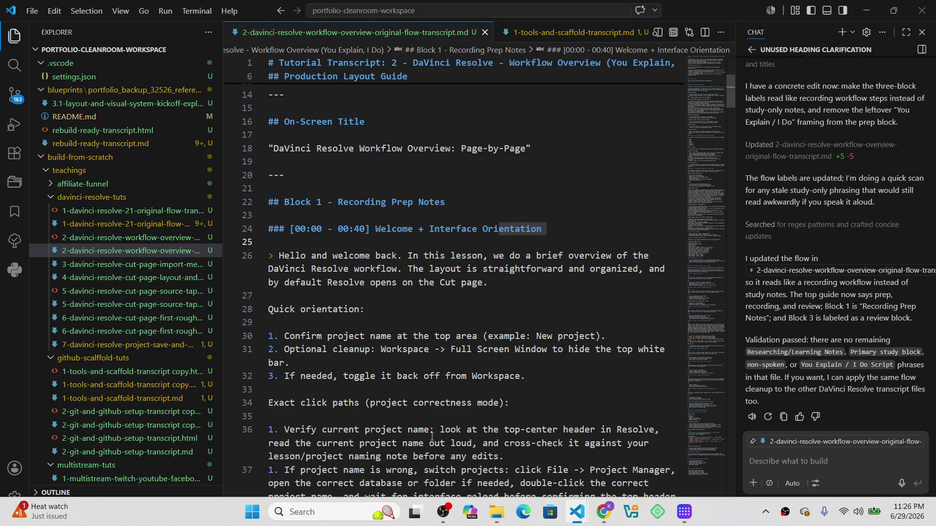
key("super")
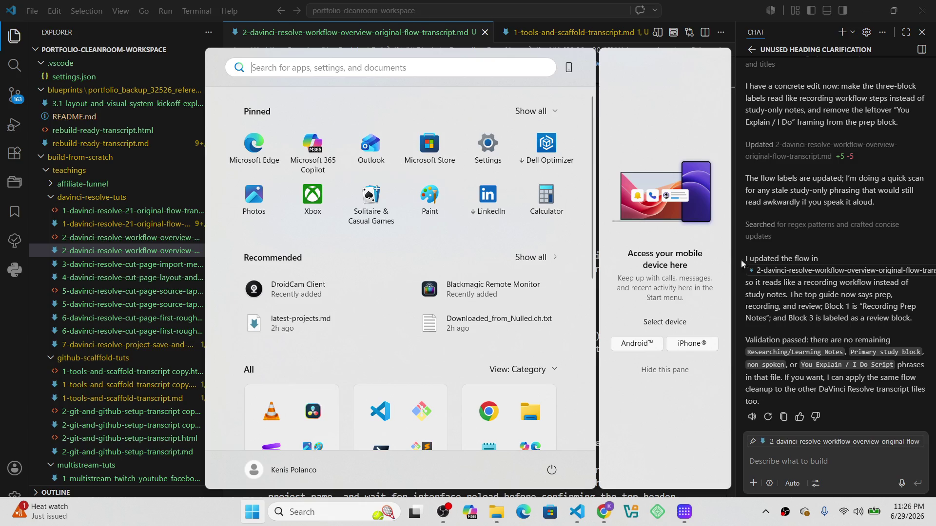
Launch DaVinci Resolve 21 from the Start menu's All apps list.
left_click(796, 300)
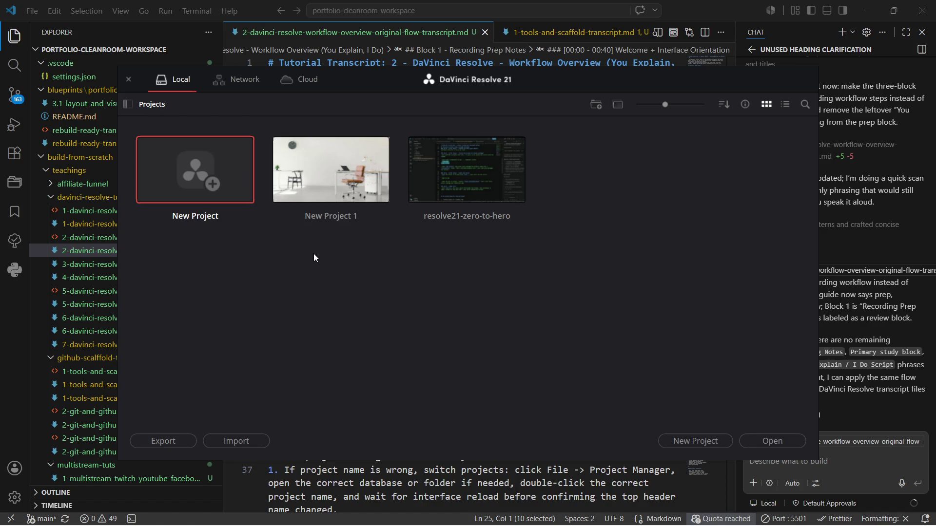
Open the resolve21-zero-to-hero project, scrub to about 00:05:35 and move to the Edit page.
left_click(454, 172)
double_click(454, 173)
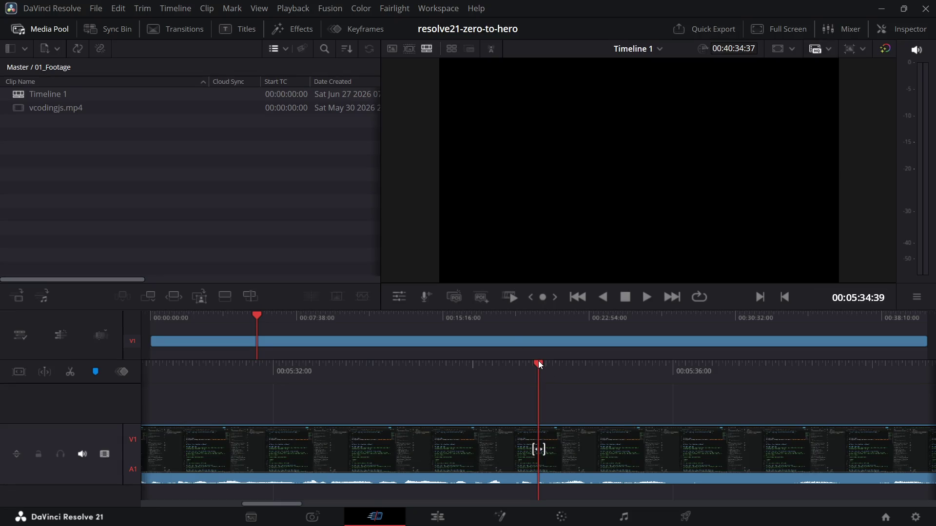
left_click_drag(538, 363, 664, 384)
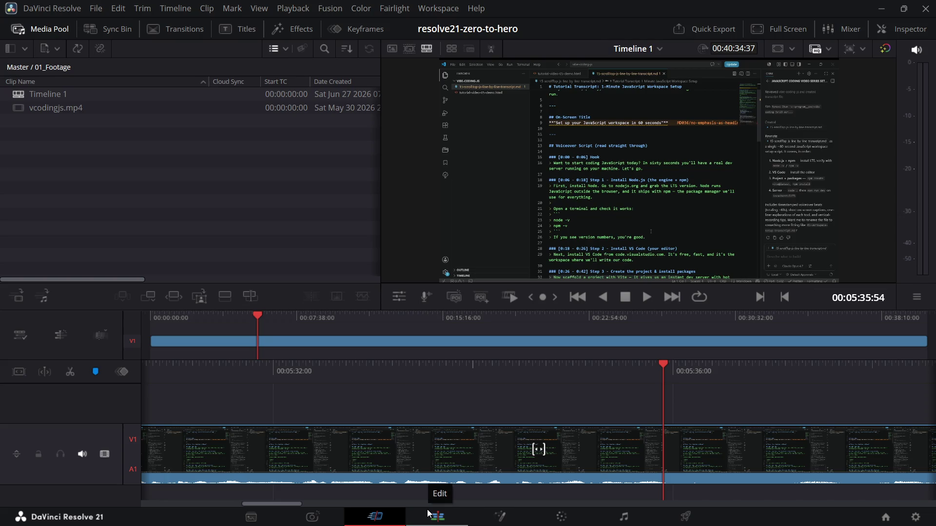
left_click(429, 514)
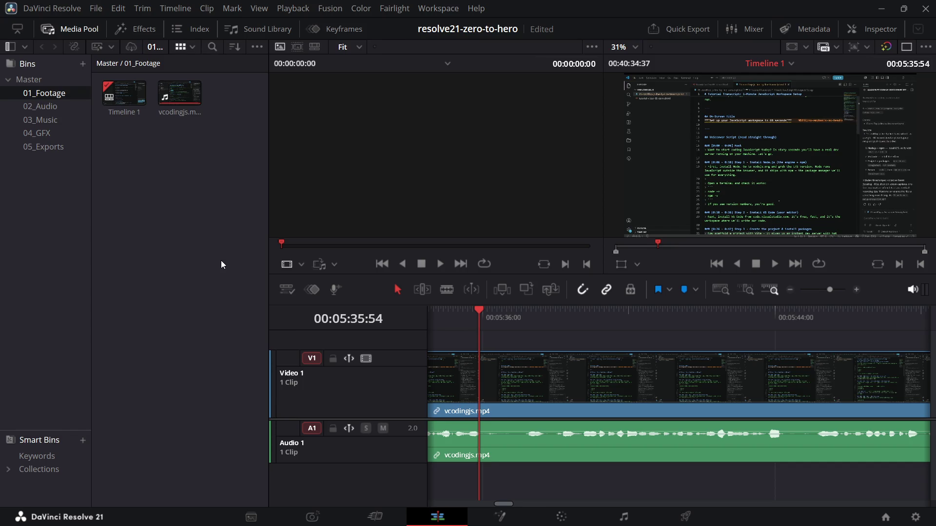
Switch from DaVinci Resolve to the VS Code window showing the workflow transcript.
key("alt+Tab")
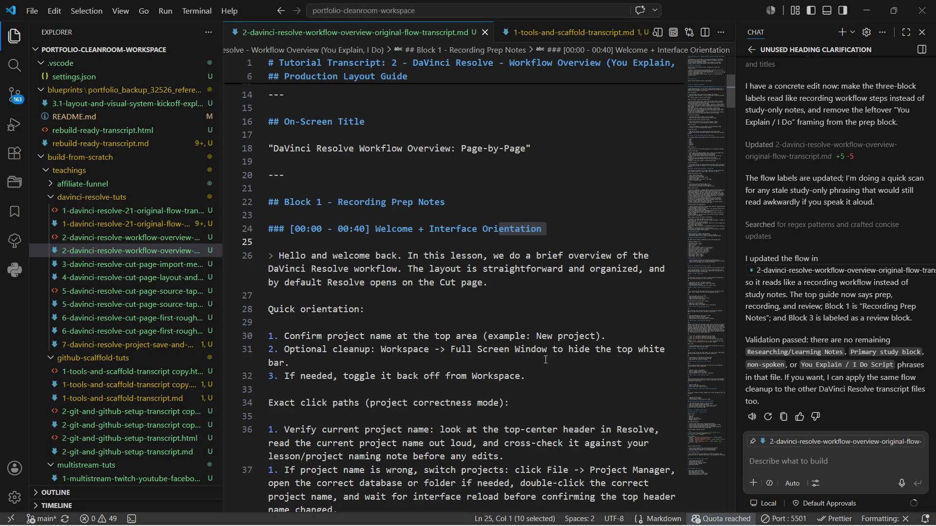
Read over the transcript's prep notes, then bring DaVinci Resolve's timeline back to the front.
key("alt+Tab")
scroll(352, 309, "down", 3)
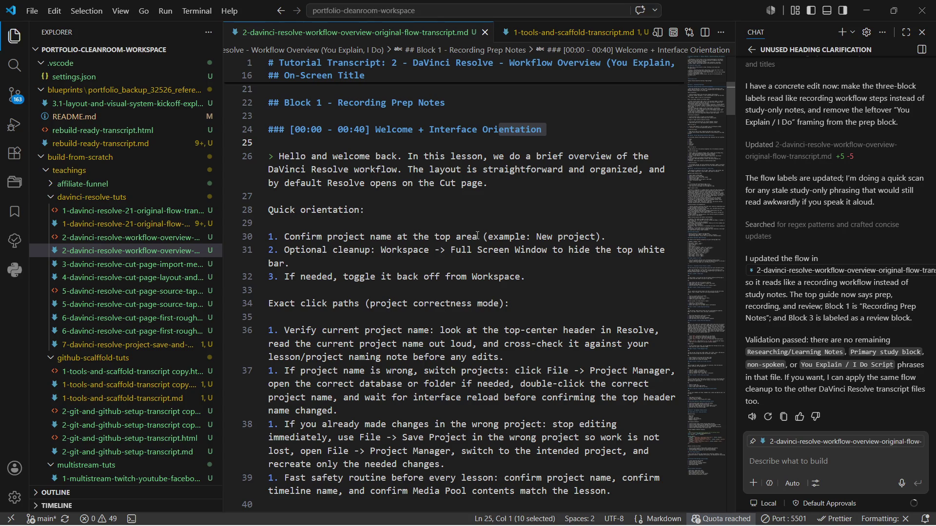
key("alt+Tab")
key("Tab")
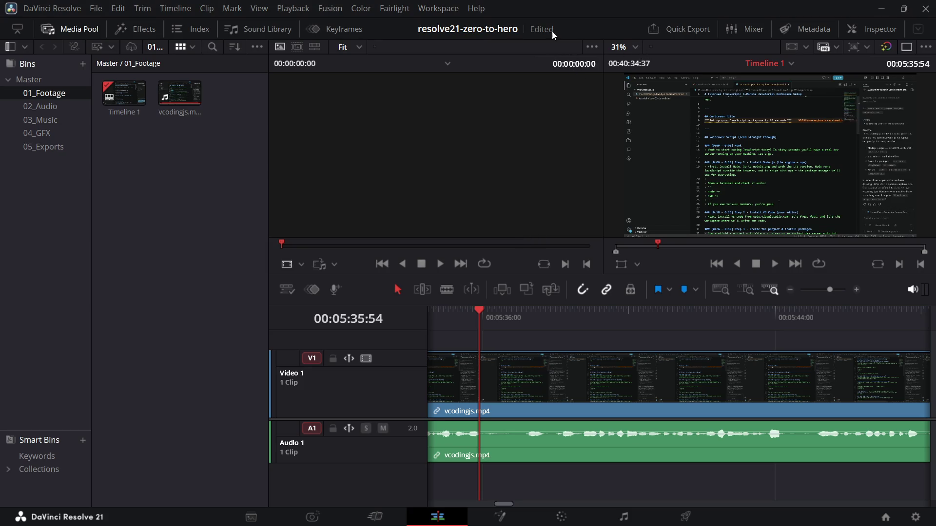
Move to the Cut page and widen the viewer beside the media pool.
left_click(375, 516)
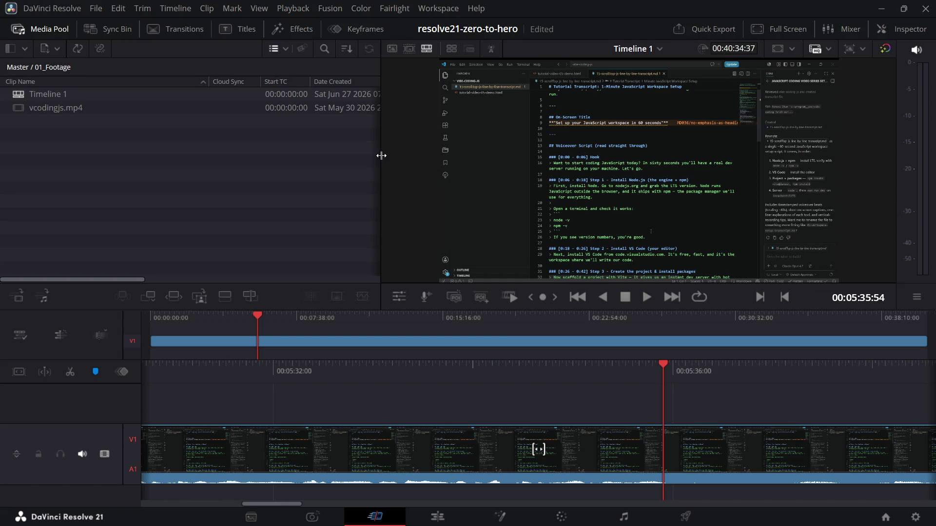
left_click_drag(381, 155, 268, 154)
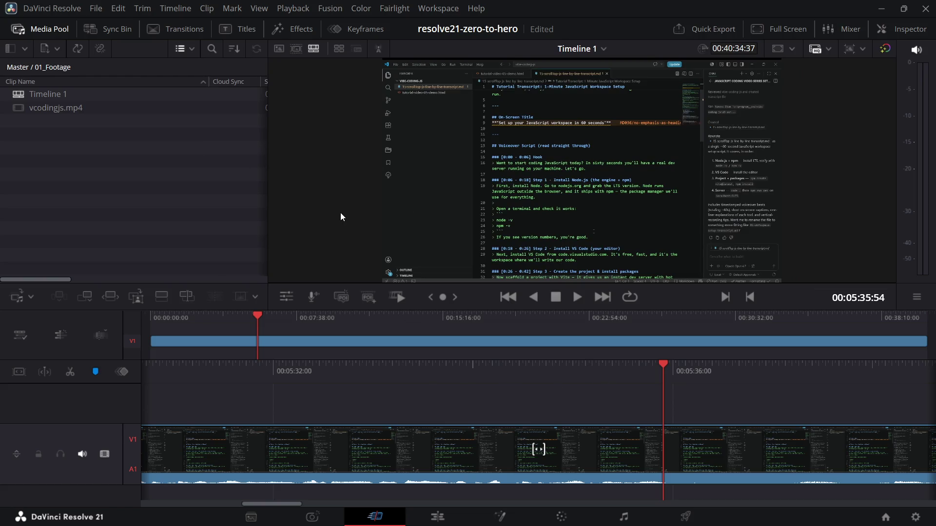
key("alt+Tab")
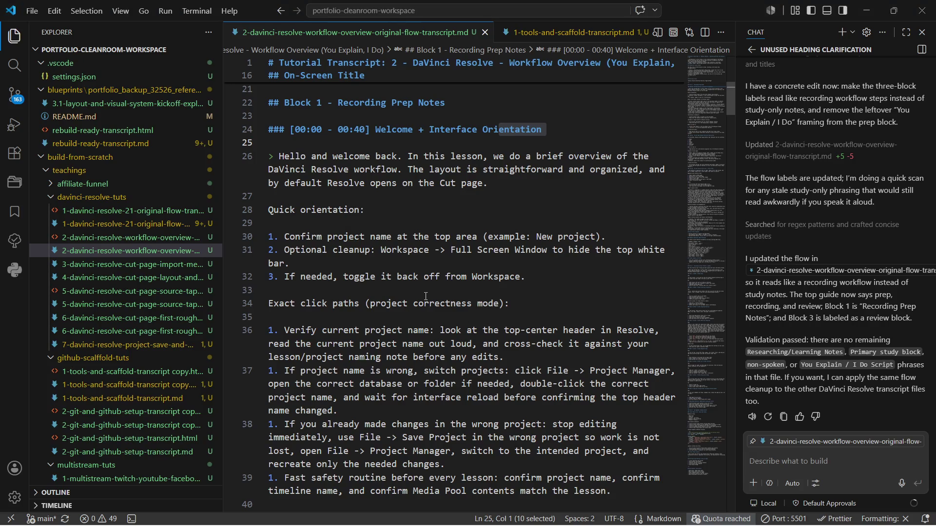
key("alt+Tab")
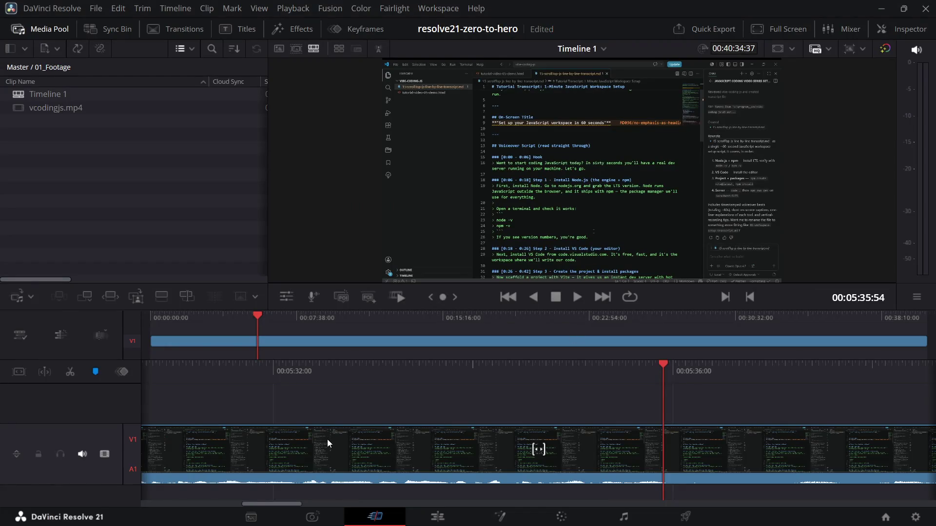
Delete the vcodingjs.mp4 clip from Timeline 1, save the project, and return to the transcript.
left_click(286, 444)
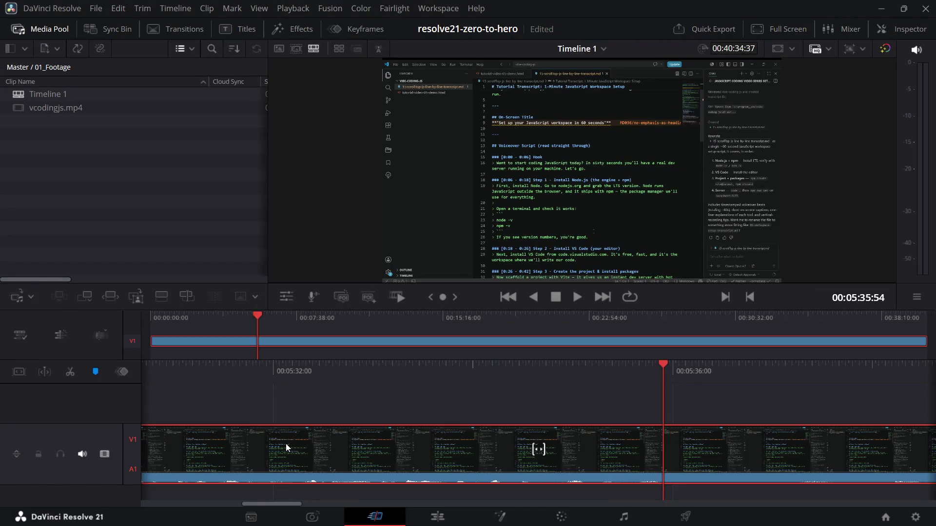
key("Delete")
key("ctrl+s")
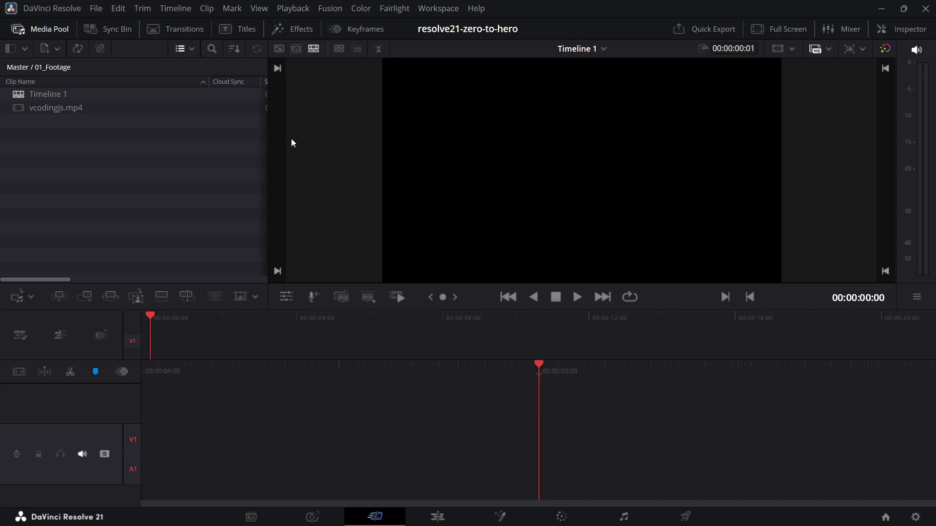
key("alt+Tab")
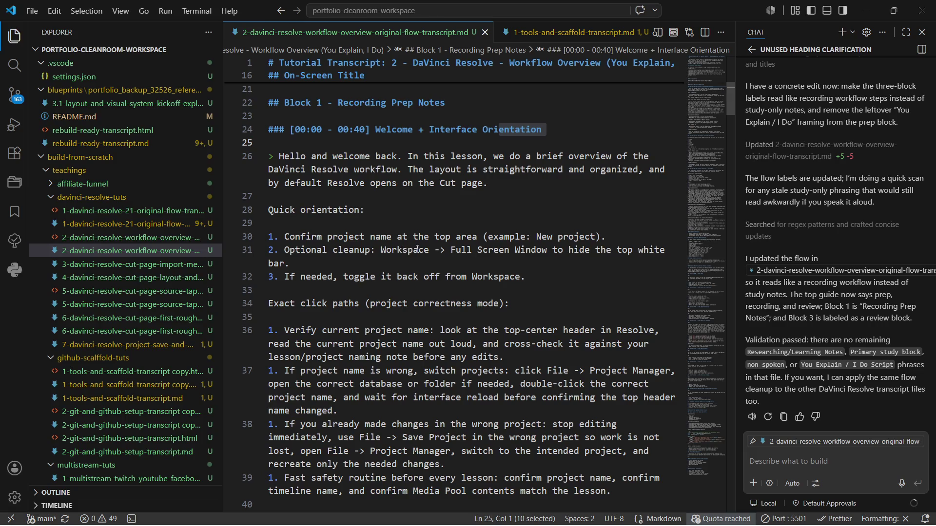
Switch back from VS Code to the Resolve project's empty Timeline 1.
key("alt+Tab")
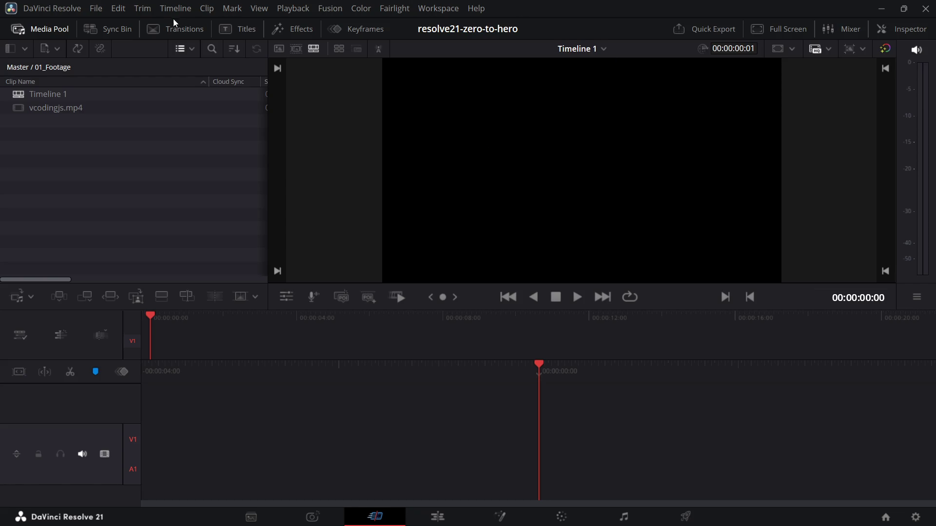
Toggle Workspace > Full Screen Window on and off, then return to the VS Code transcript.
left_click(441, 9)
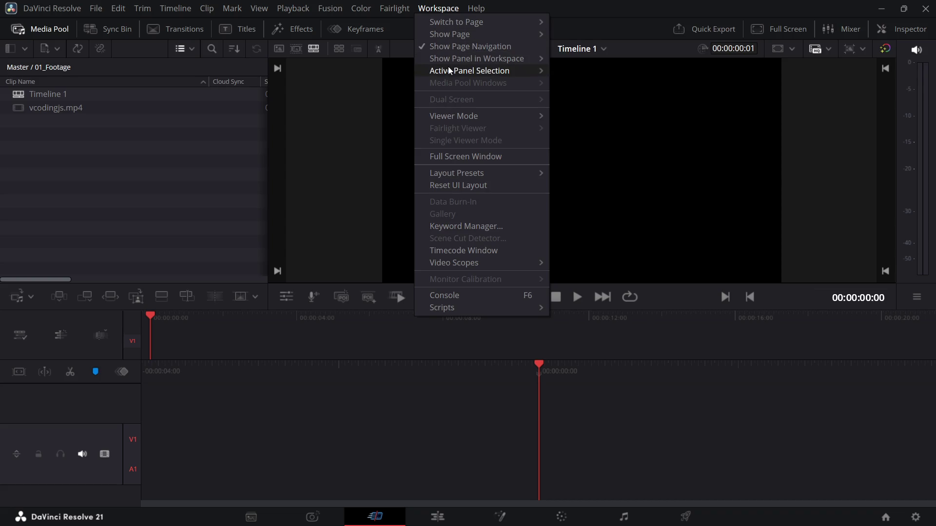
left_click(457, 157)
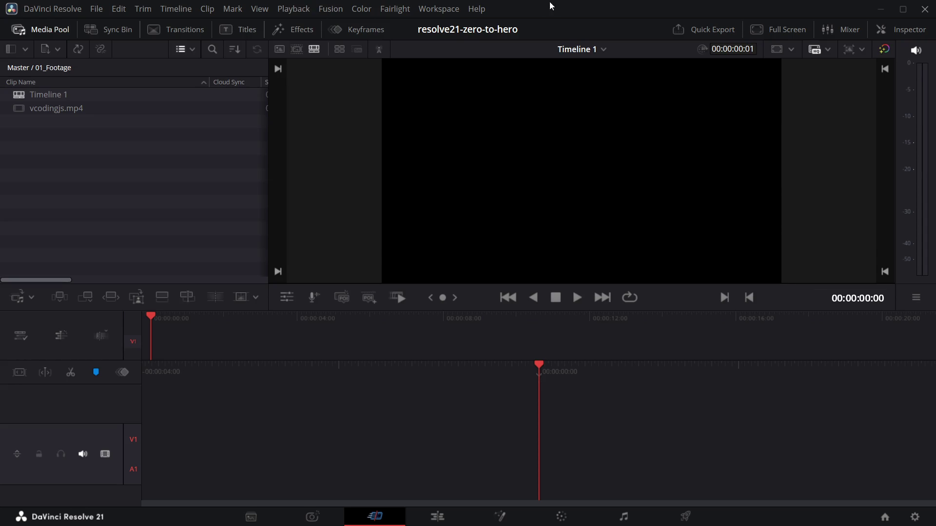
left_click(436, 10)
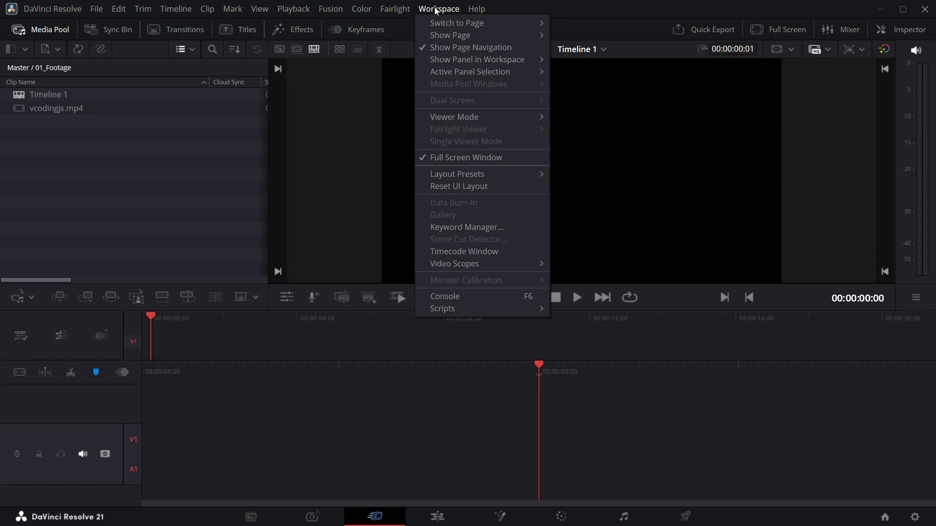
left_click(454, 159)
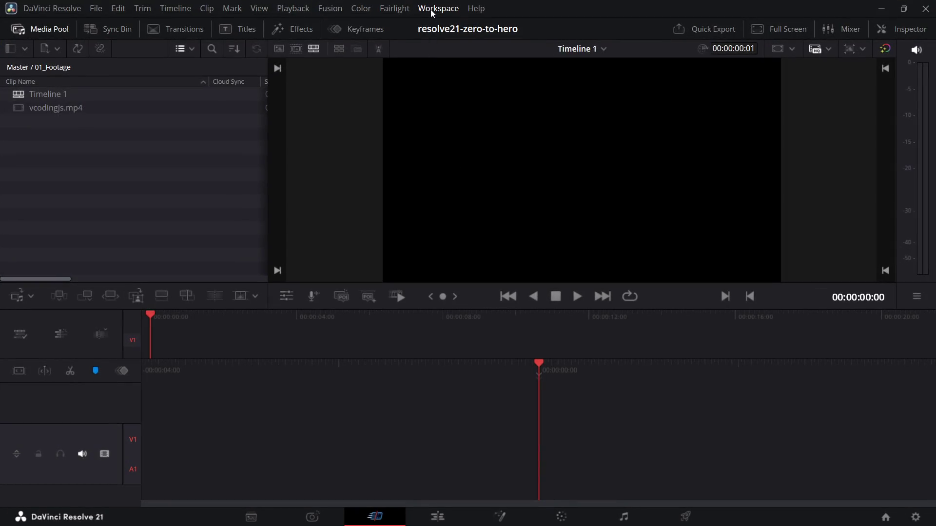
left_click(432, 11)
left_click(443, 155)
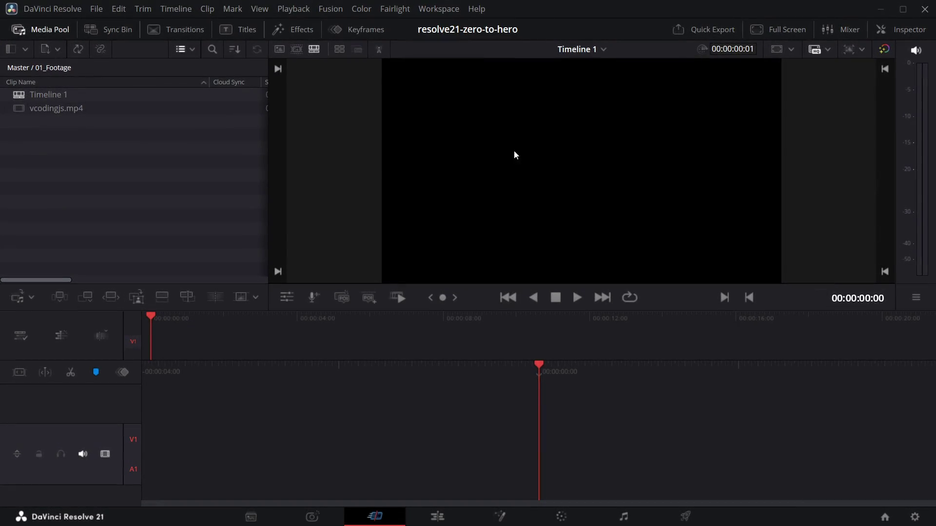
key("alt+Tab")
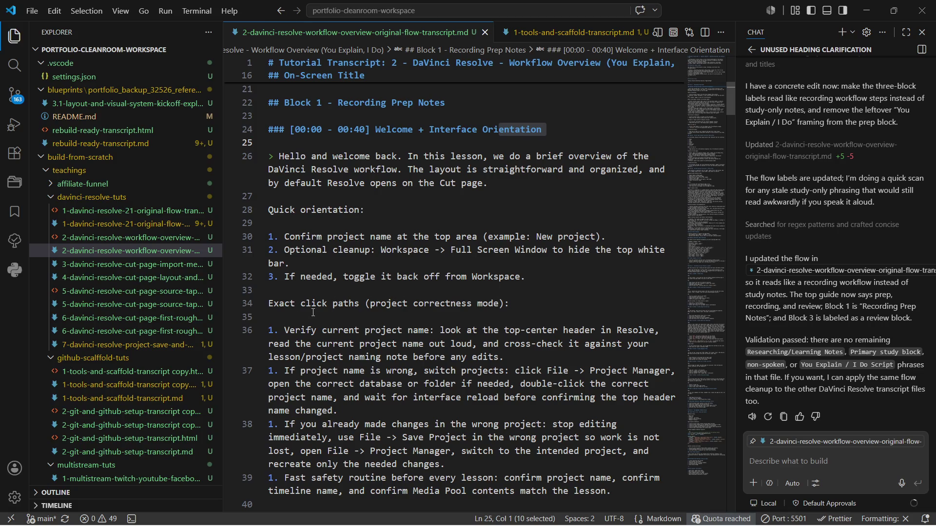
scroll(313, 313, "down", 2)
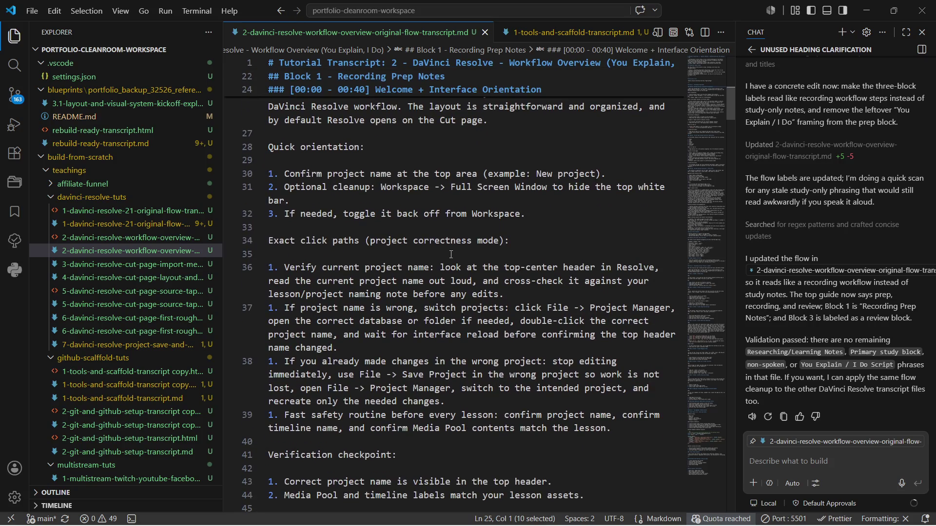
scroll(278, 293, "down", 5)
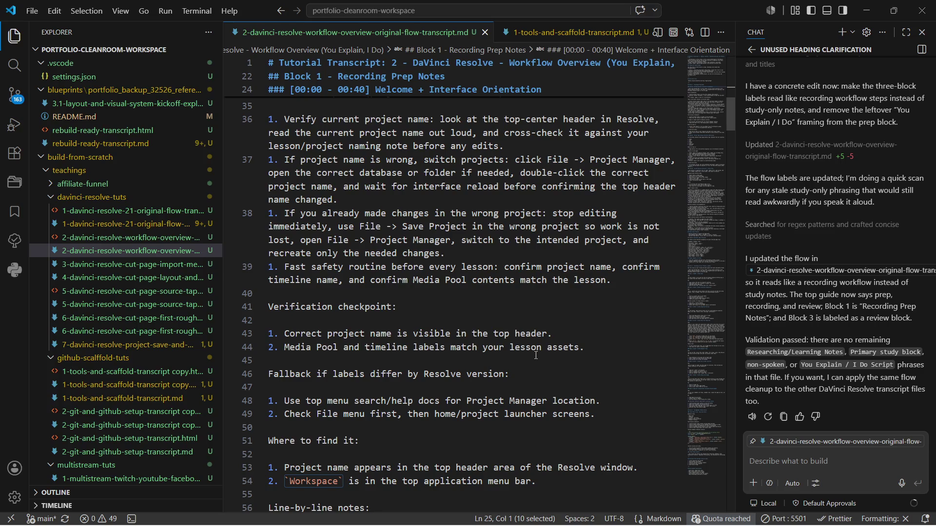
scroll(560, 356, "up", 2)
scroll(560, 356, "up", 1)
scroll(560, 356, "up", 1)
scroll(561, 356, "up", 1)
scroll(560, 356, "down", 5)
scroll(560, 356, "down", 5)
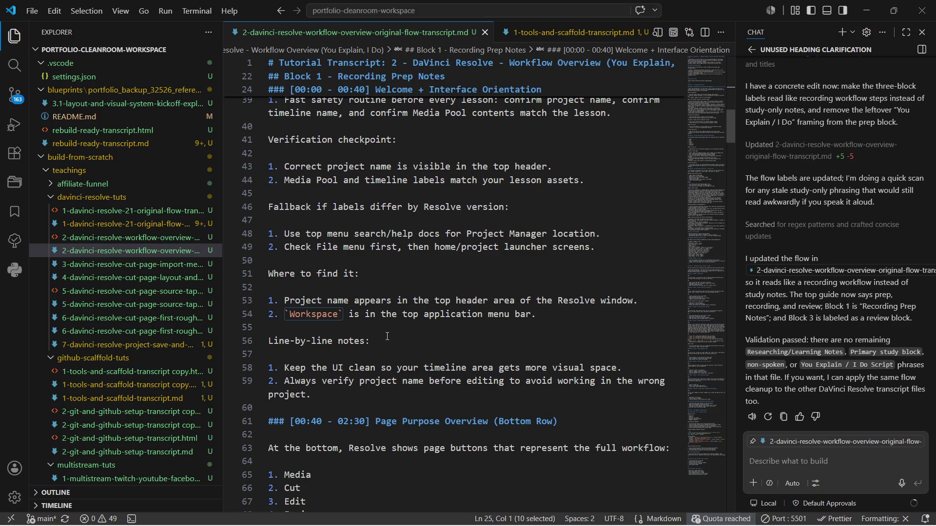
scroll(387, 337, "down", 1)
scroll(386, 336, "down", 1)
scroll(387, 337, "down", 1)
scroll(387, 337, "down", 3)
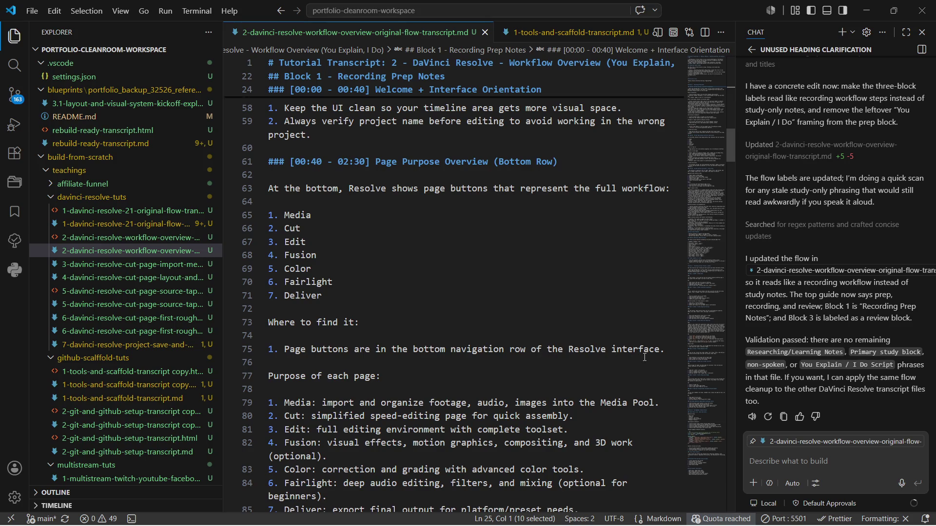
scroll(561, 359, "down", 5)
scroll(561, 360, "down", 2)
scroll(561, 359, "down", 1)
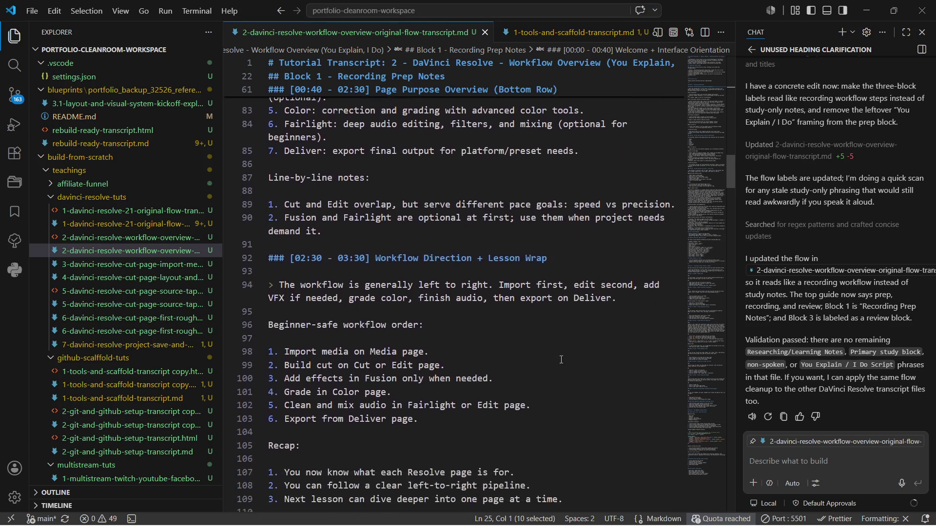
scroll(561, 359, "down", 1)
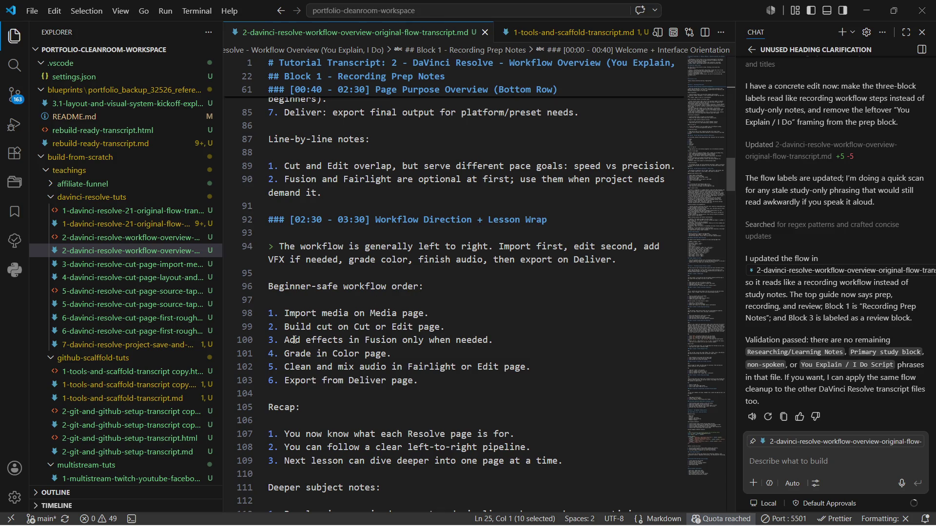
scroll(320, 422, "down", 1)
scroll(322, 424, "down", 3)
scroll(323, 426, "down", 2)
scroll(325, 429, "down", 2)
scroll(325, 429, "down", 2)
scroll(325, 429, "down", 2)
scroll(326, 429, "down", 2)
scroll(325, 428, "down", 1)
scroll(326, 428, "down", 2)
scroll(325, 429, "down", 2)
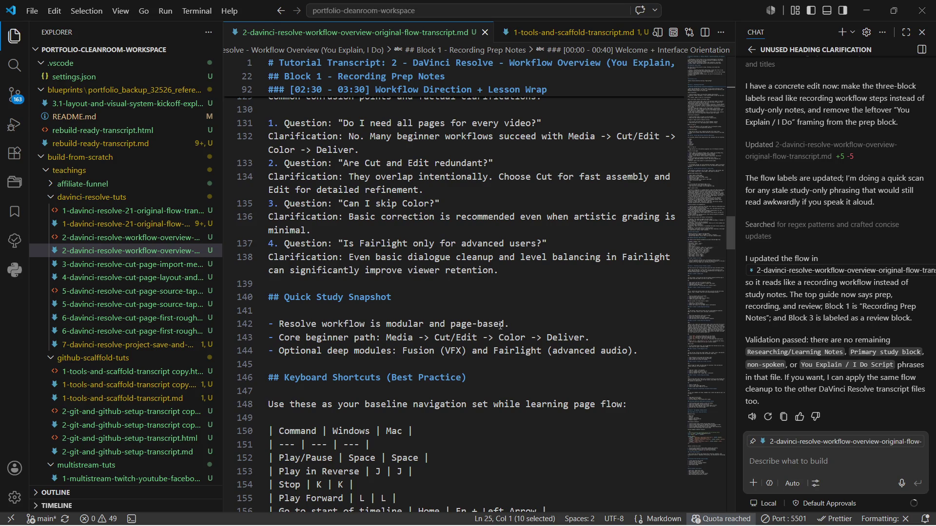
Select the 'Resolve workflow is modular and page-based.' bullet and focus the Copilot chat input.
left_click_drag(280, 324, 269, 311)
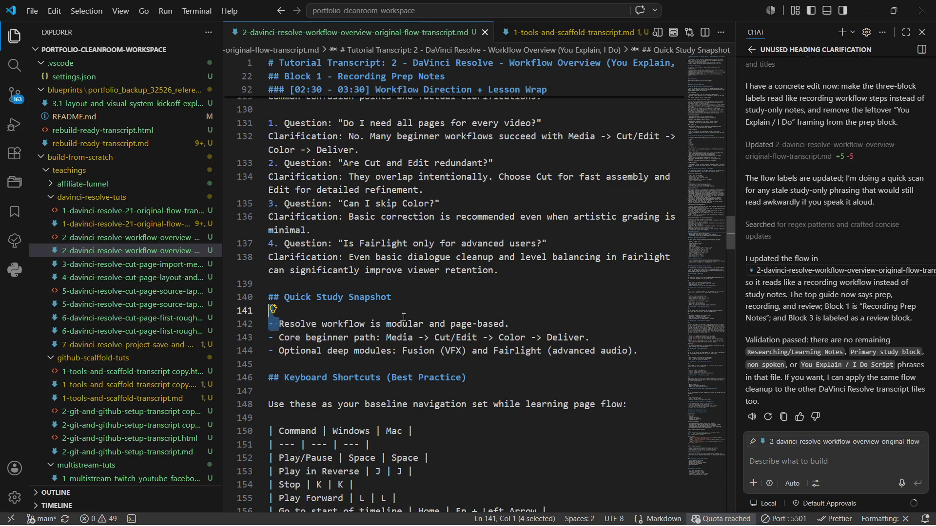
left_click_drag(502, 317, 505, 323)
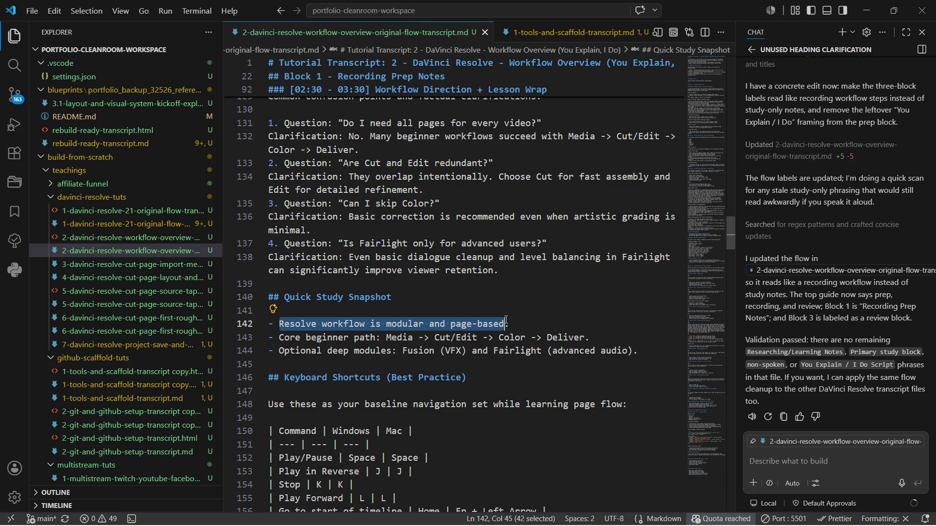
left_click(778, 466)
type("/")
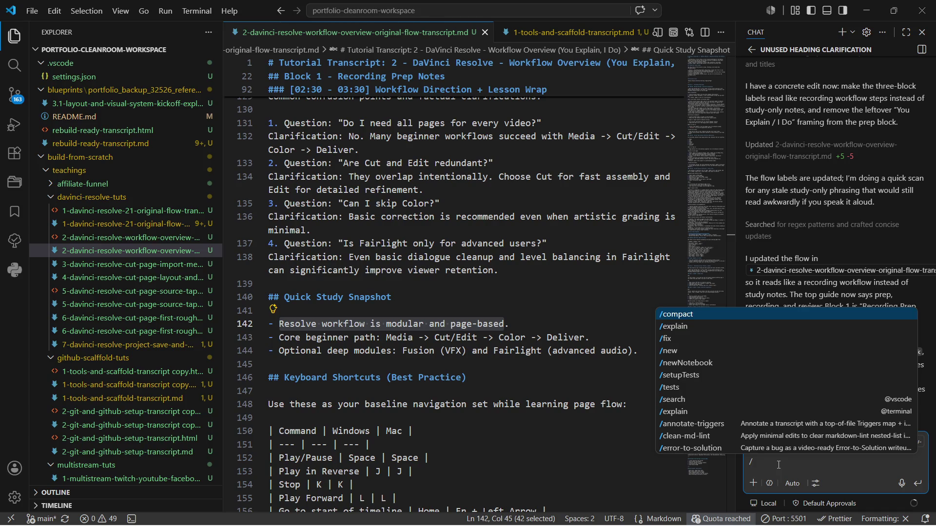
Choose /list-triggers from the slash-command suggestions and send it to Copilot.
key("Down")
key("Down")
key("Down")
key("Down")
key("Down")
key("Down")
key("Down")
key("Down")
key("Down")
key("Down")
key("Down")
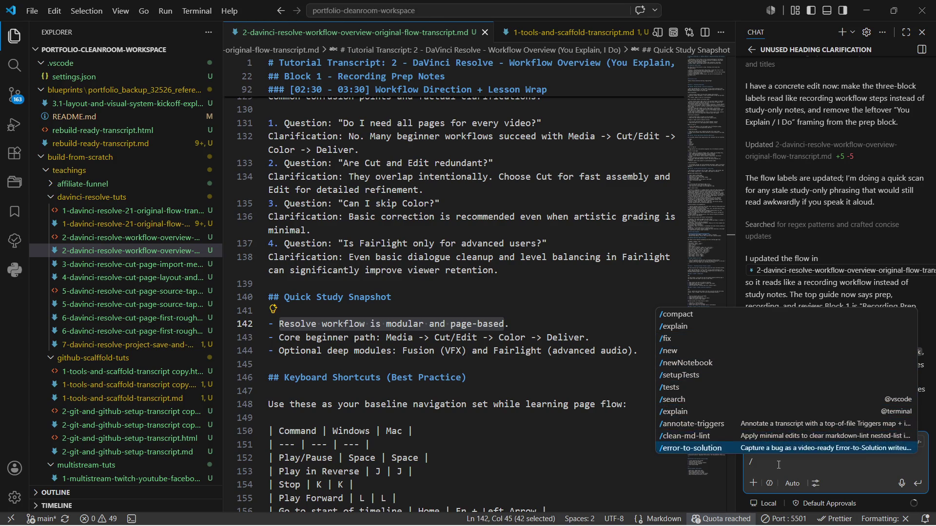
key("Down")
key("Down")
key("Down")
key("Down")
key("Down")
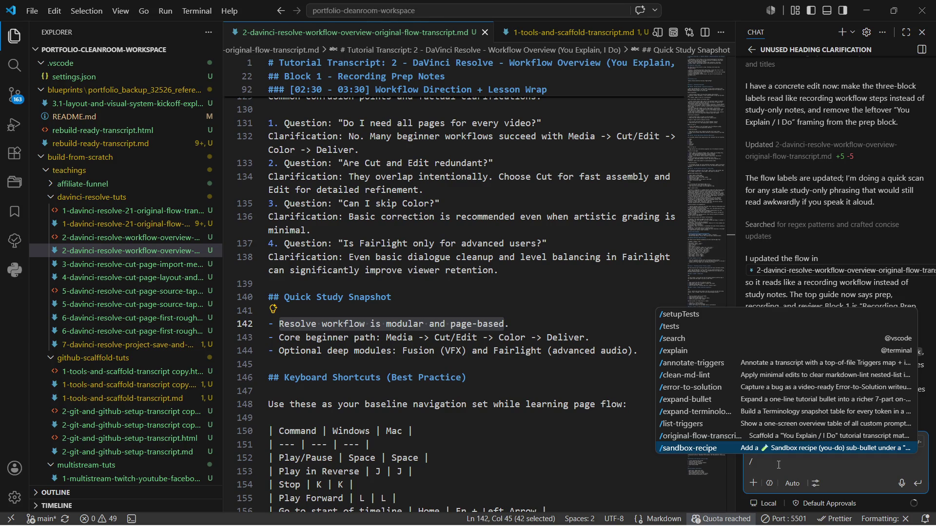
key("Down")
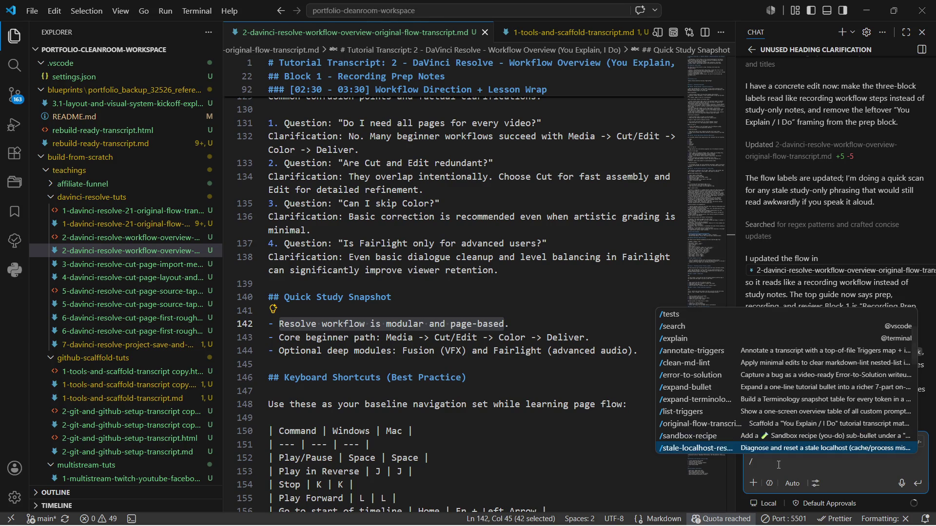
key("Down")
key("Down")
key("Down")
key("Down")
key("Down")
key("Down")
key("Down")
key("Down")
key("Up")
key("Up")
key("Up")
key("Up")
key("Up")
key("Up")
key("Up")
key("Up")
key("Up")
key("Up")
key("Up")
key("Return")
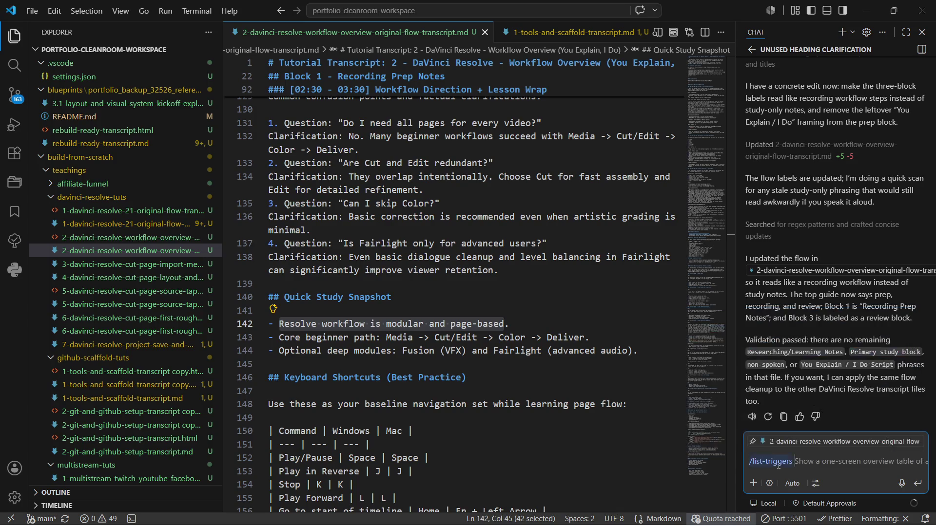
key("Return")
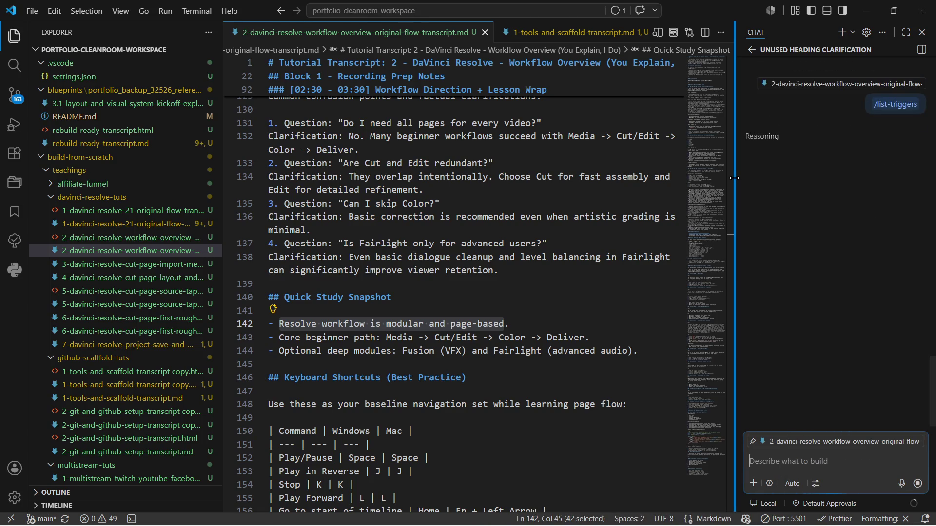
Widen the chat panel to read the nine-command /list-triggers reply table.
left_click_drag(733, 176, 696, 182)
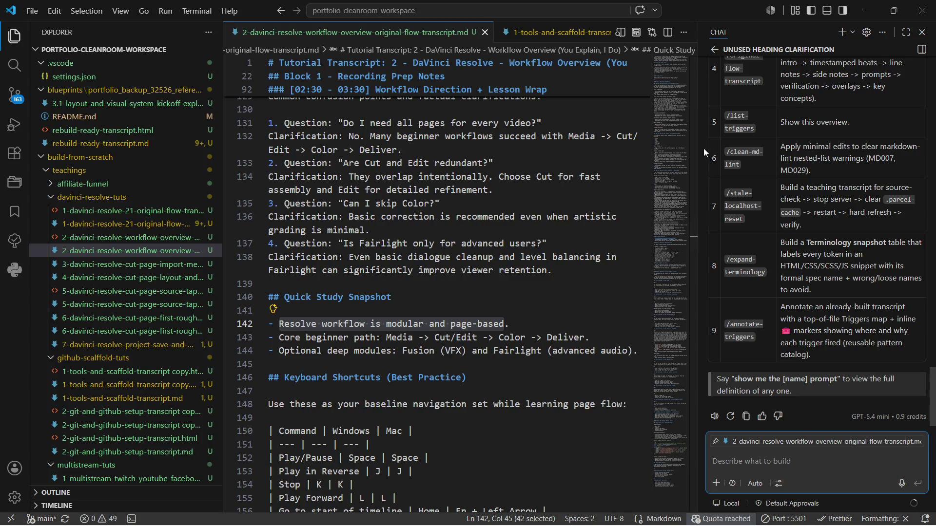
left_click_drag(697, 146, 670, 146)
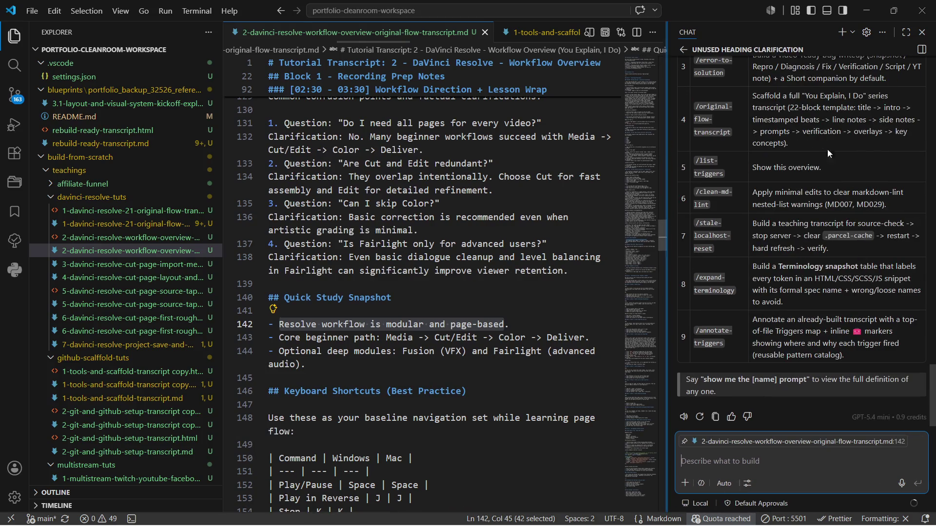
scroll(835, 162, "up", 2)
scroll(835, 164, "up", 3)
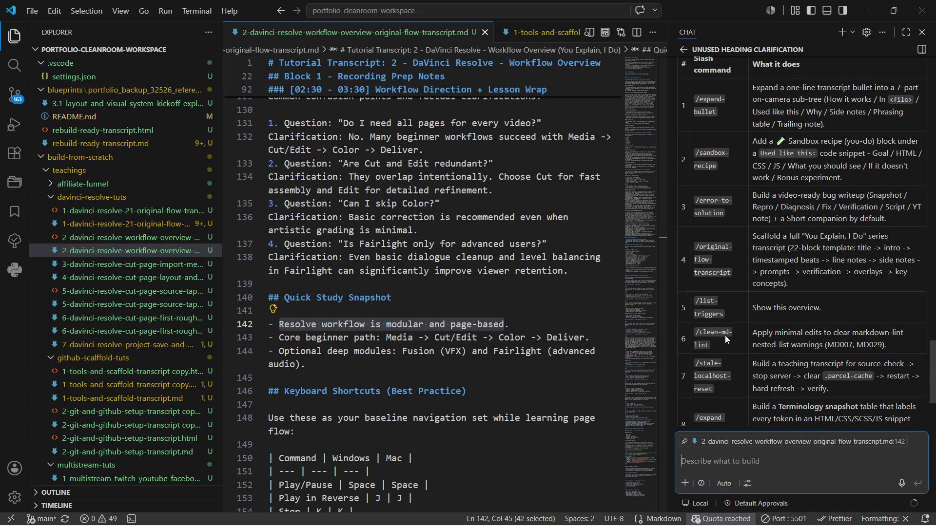
scroll(724, 374, "down", 3)
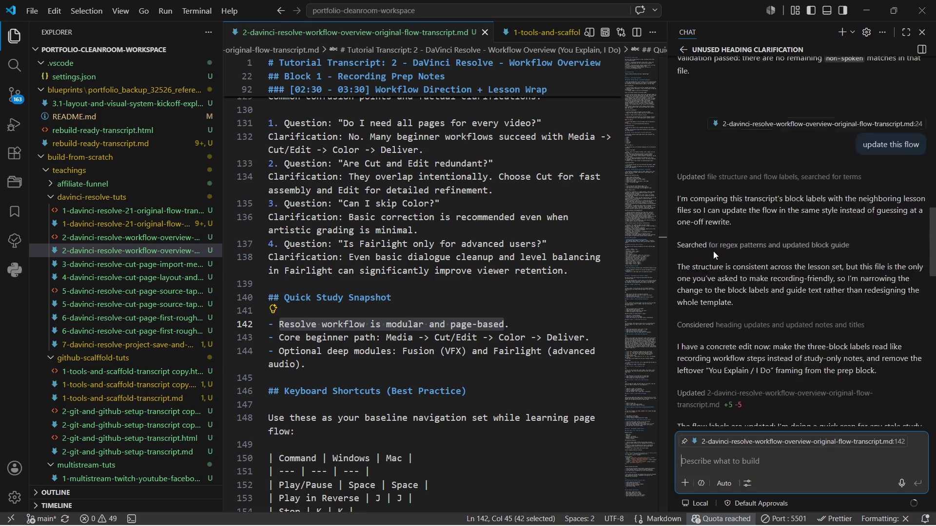
scroll(713, 251, "up", 3)
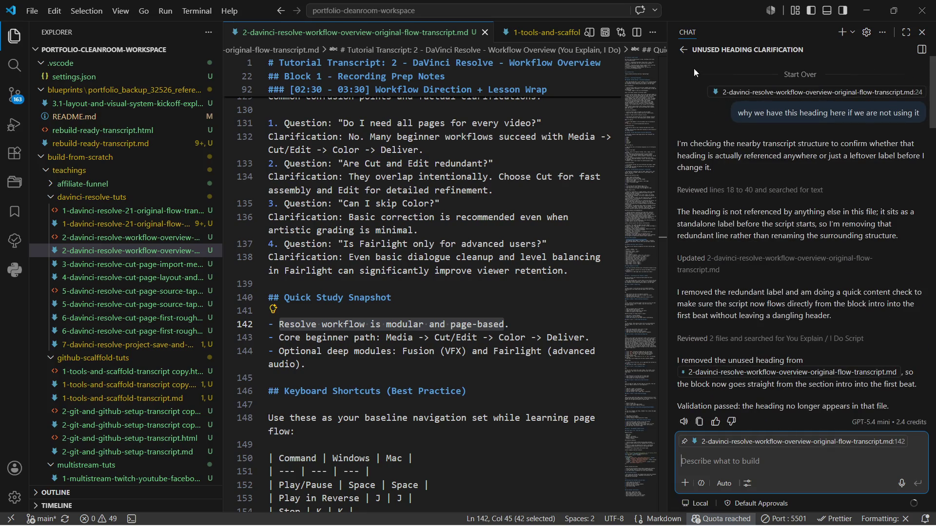
Open the past session 'Streaming tutorial for Twitch, YouTube, Facebook' from the Sessions list.
left_click(682, 49)
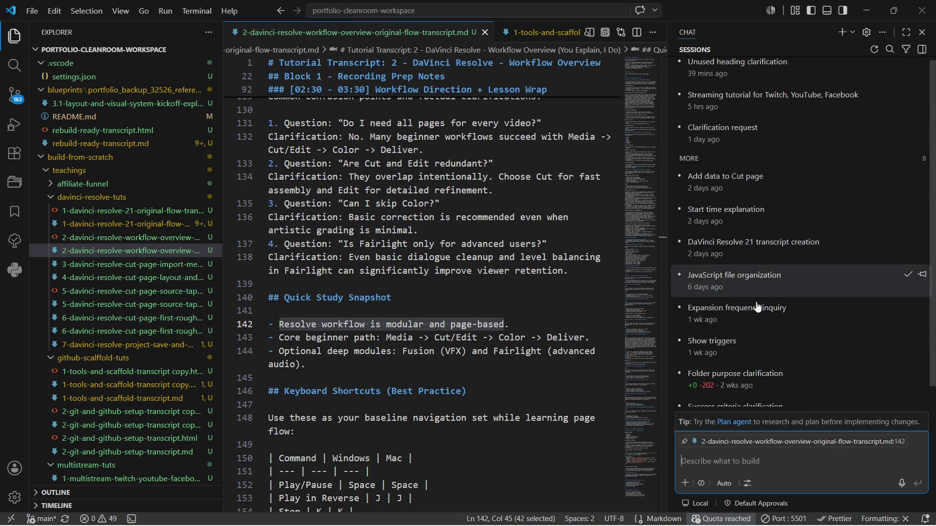
scroll(727, 102, "up", 1)
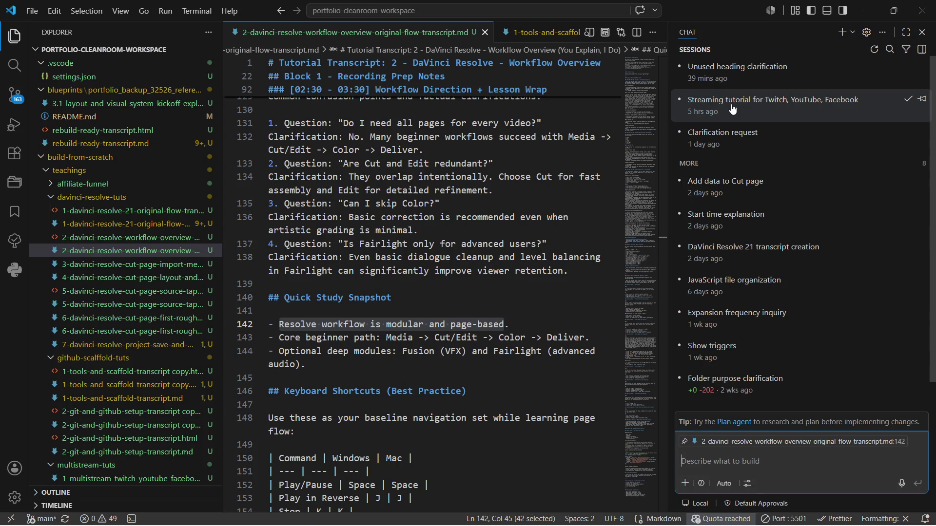
left_click(731, 108)
scroll(811, 225, "down", 5)
scroll(811, 224, "down", 5)
scroll(811, 226, "up", 5)
scroll(812, 212, "up", 5)
scroll(813, 197, "up", 3)
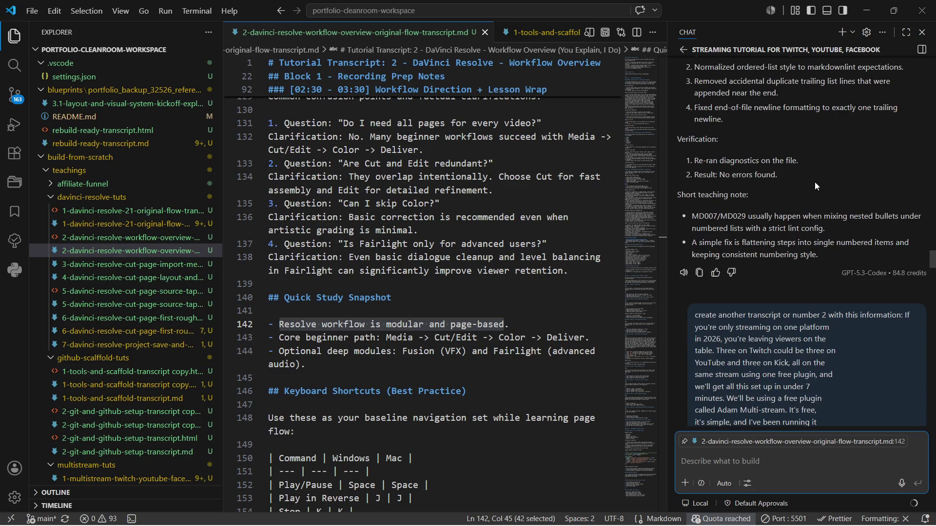
scroll(815, 182, "up", 5)
scroll(815, 182, "up", 5)
scroll(814, 182, "up", 5)
scroll(815, 181, "up", 5)
scroll(815, 182, "down", 5)
scroll(814, 181, "down", 3)
scroll(814, 183, "down", 1)
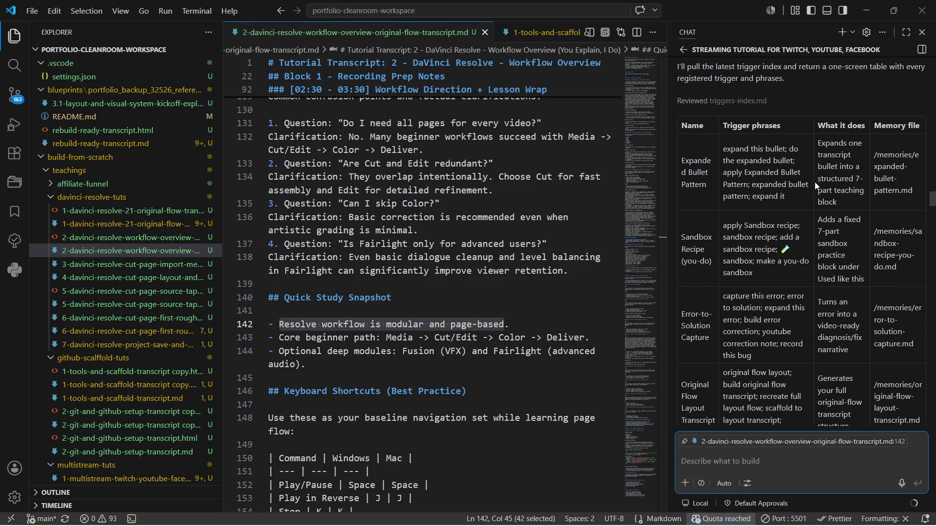
scroll(815, 181, "up", 2)
scroll(815, 182, "up", 3)
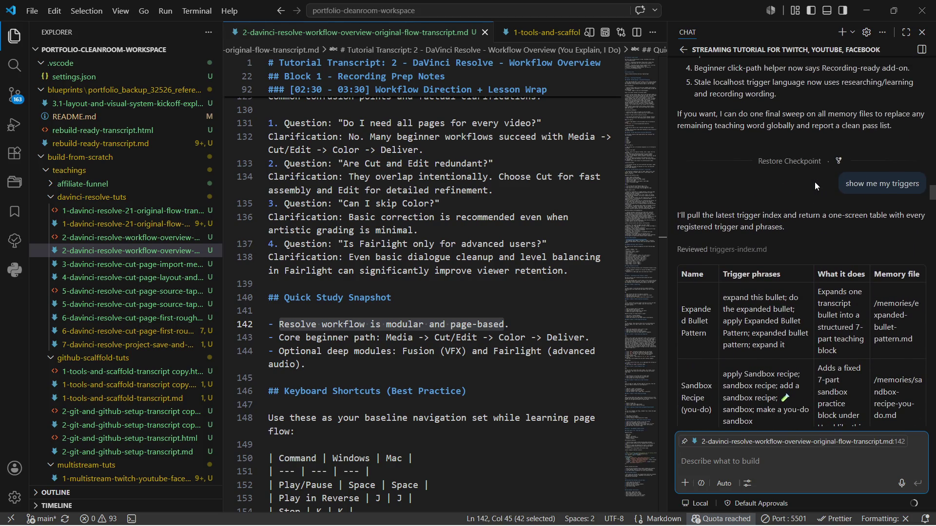
scroll(814, 182, "down", 2)
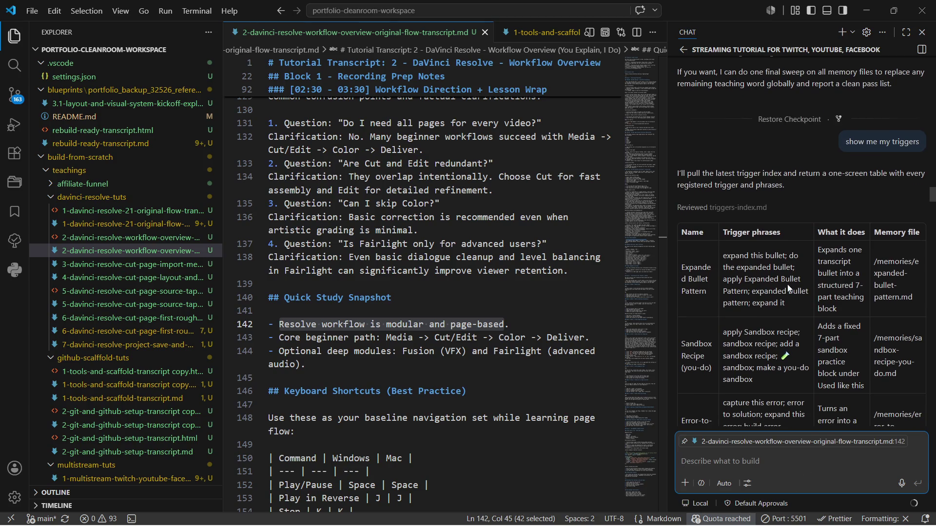
scroll(804, 272, "down", 1)
scroll(803, 272, "down", 5)
scroll(804, 272, "down", 3)
scroll(804, 272, "down", 3)
scroll(803, 273, "down", 3)
scroll(804, 272, "down", 3)
scroll(803, 272, "down", 3)
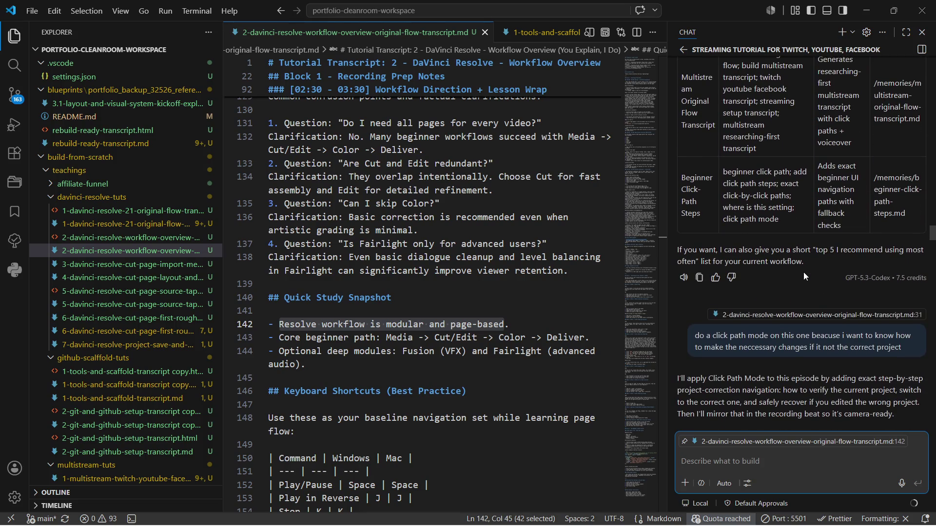
scroll(804, 272, "up", 3)
scroll(804, 272, "up", 1)
scroll(804, 272, "up", 3)
scroll(804, 273, "up", 3)
scroll(804, 272, "up", 1)
scroll(786, 351, "down", 1)
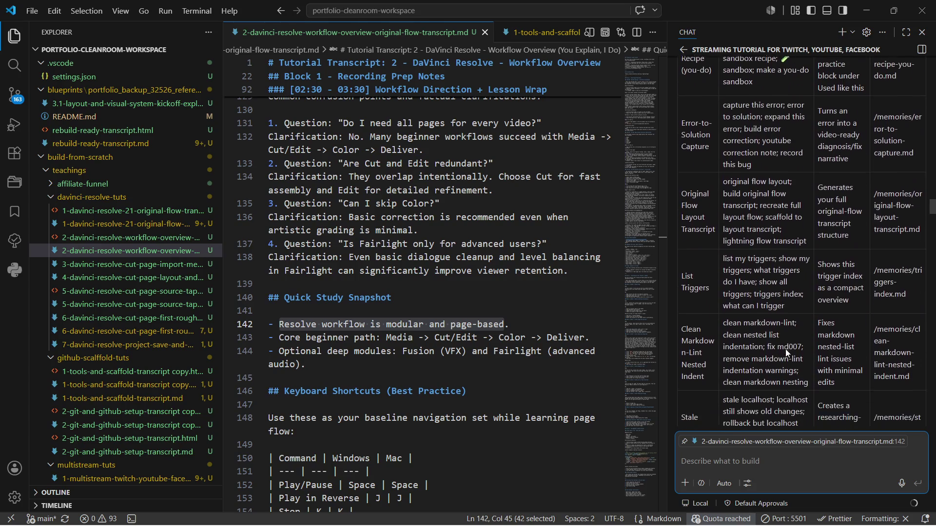
type("who")
type("show me my triggers")
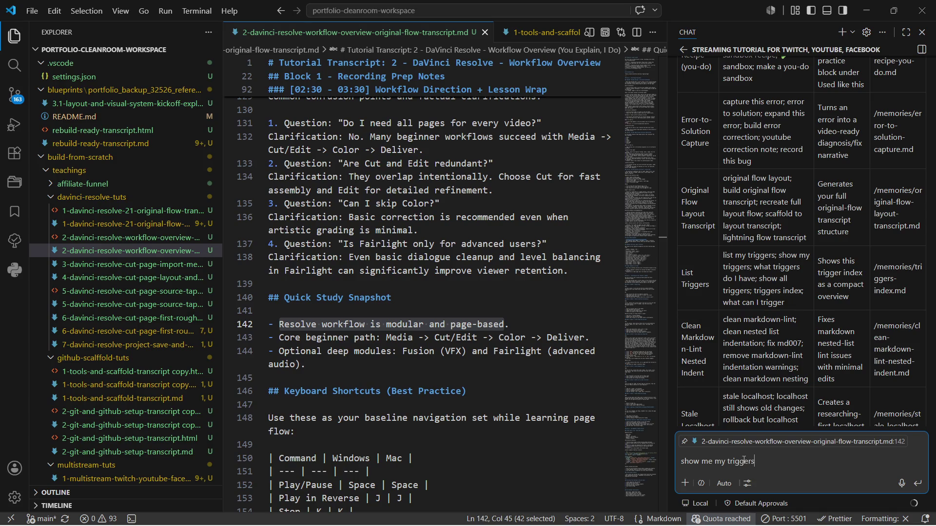
scroll(782, 217, "up", 2)
scroll(782, 218, "up", 4)
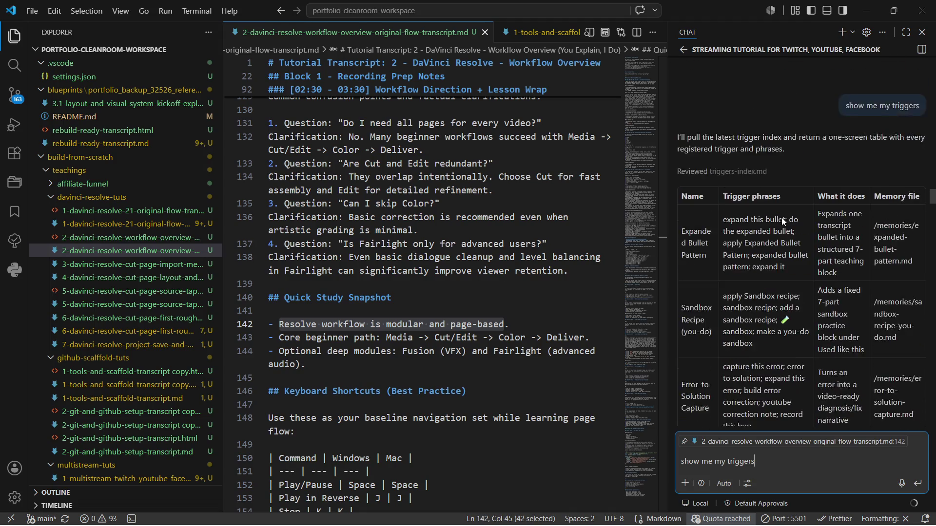
scroll(782, 217, "up", 2)
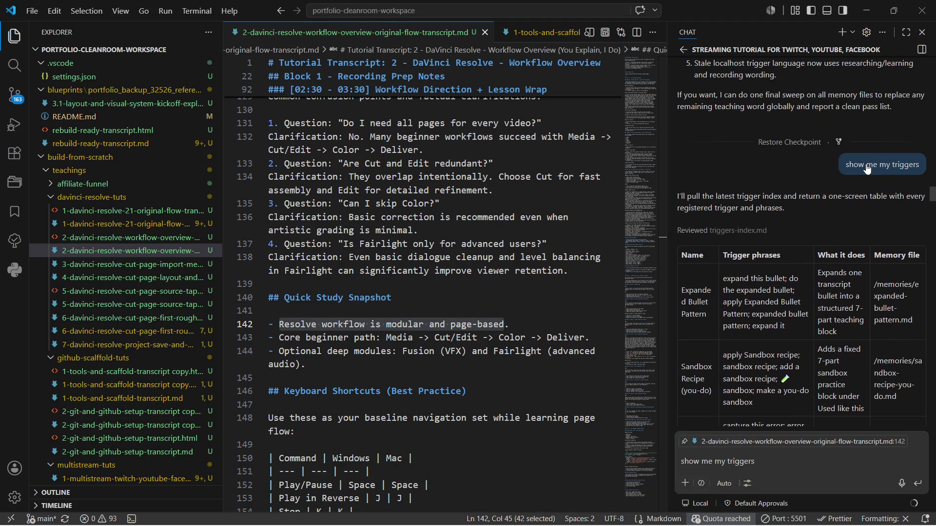
Resubmit the earlier 'show me my triggers' request and keep its four edits instead of undoing.
left_click(867, 167)
key("ctrl+a")
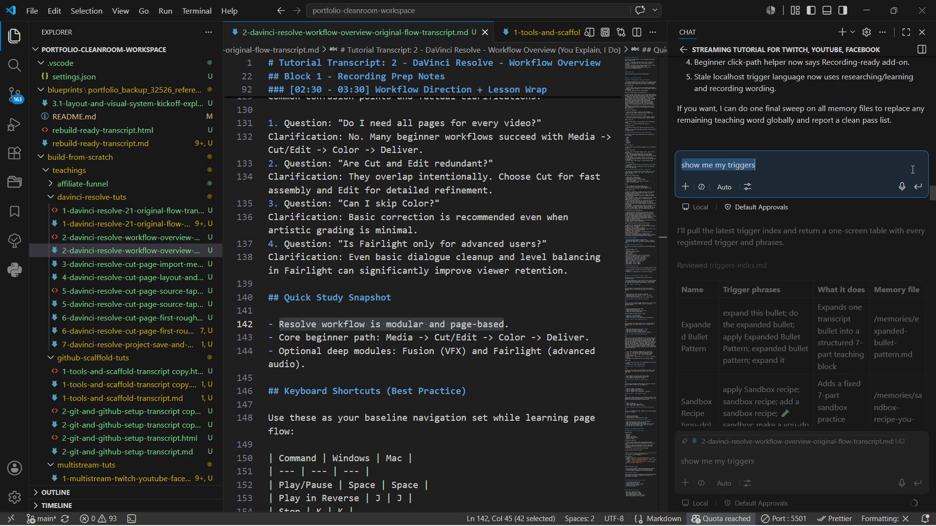
left_click(919, 190)
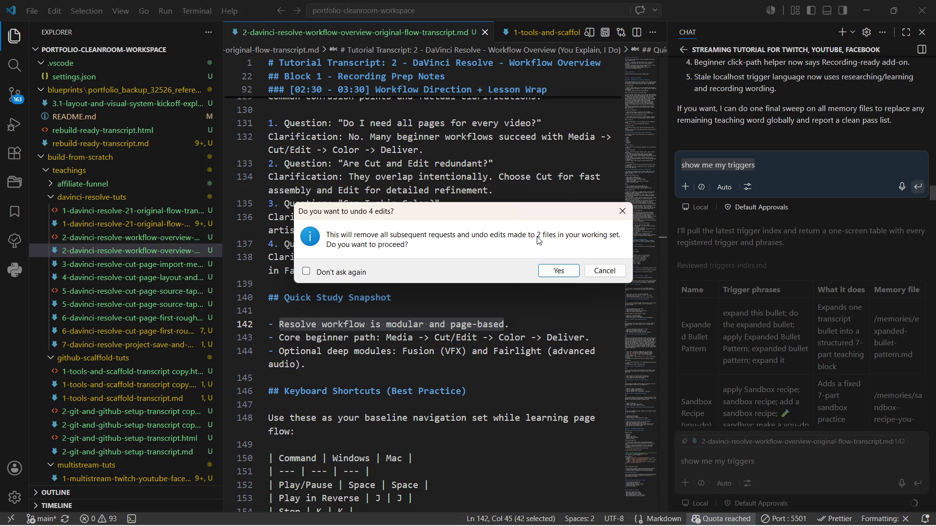
left_click(605, 271)
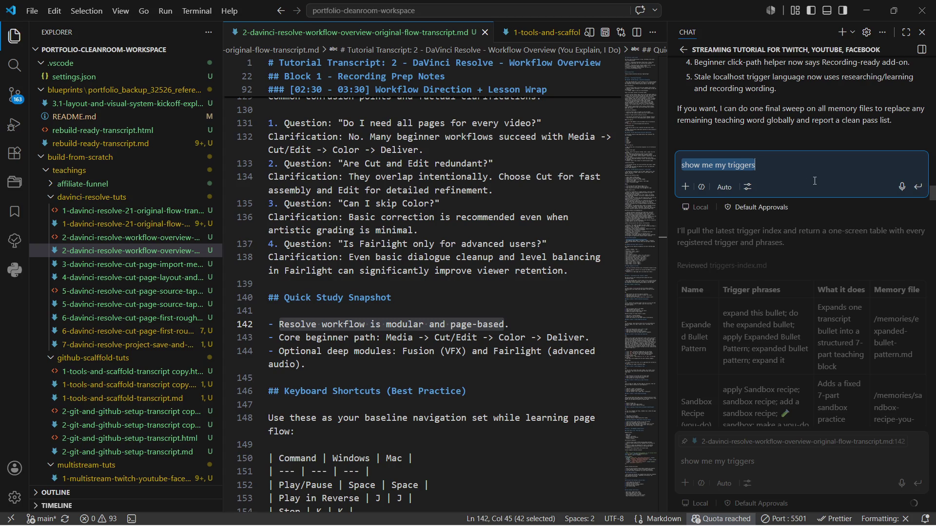
Resubmit again keeping the edits, then leave the message's edit box for the chat input.
left_click(917, 188)
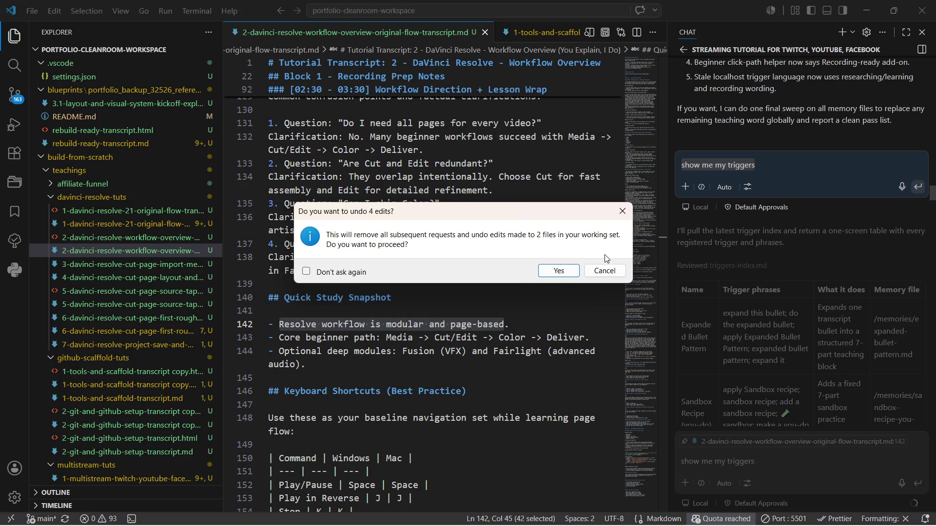
left_click(604, 270)
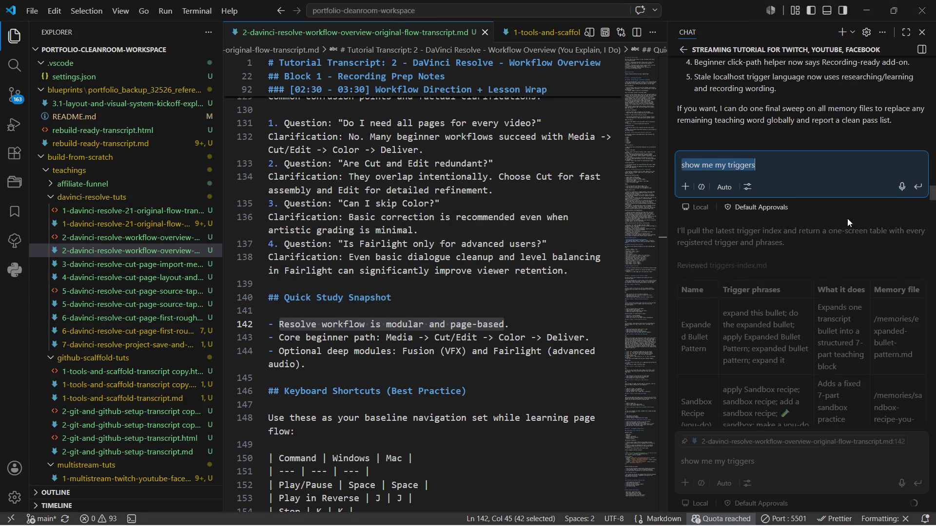
key("End")
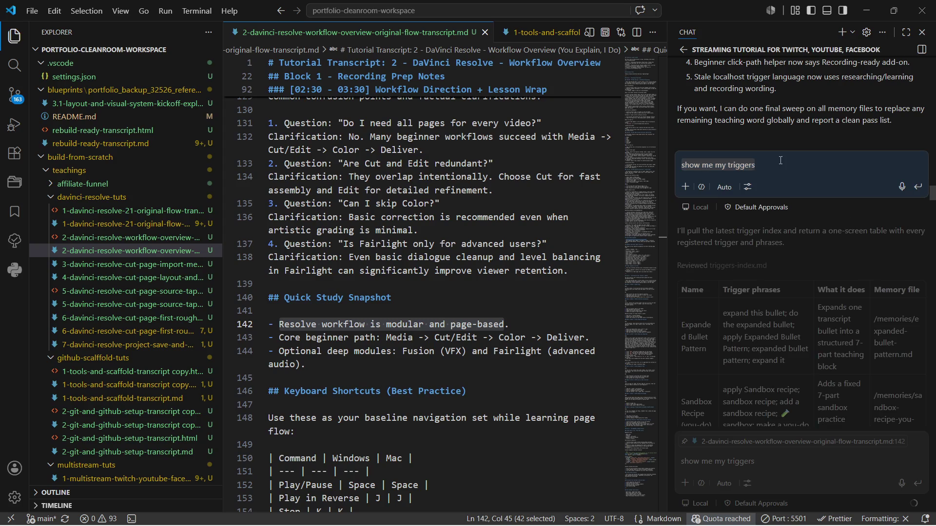
key("ctrl+shift+Left")
key("ctrl+shift+Left")
key("ctrl+shift+Left")
key("ctrl+shift+Left")
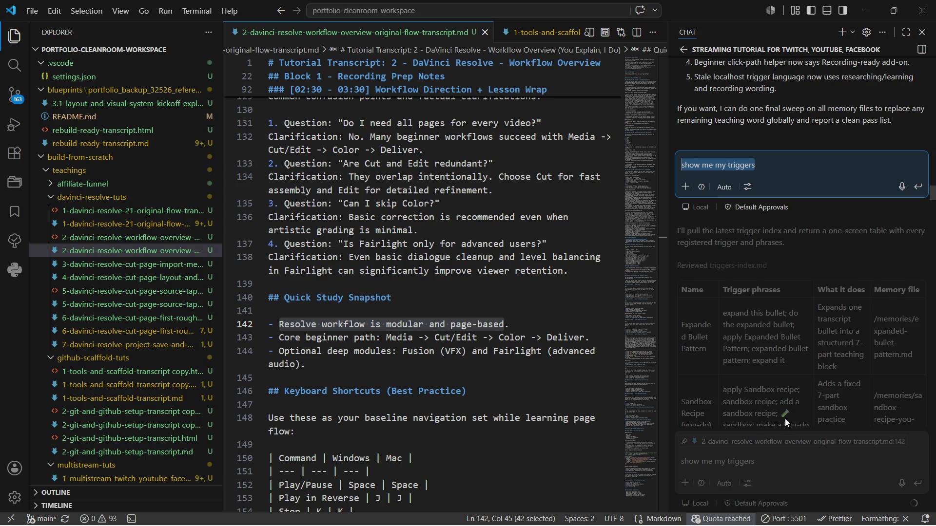
left_click(783, 453)
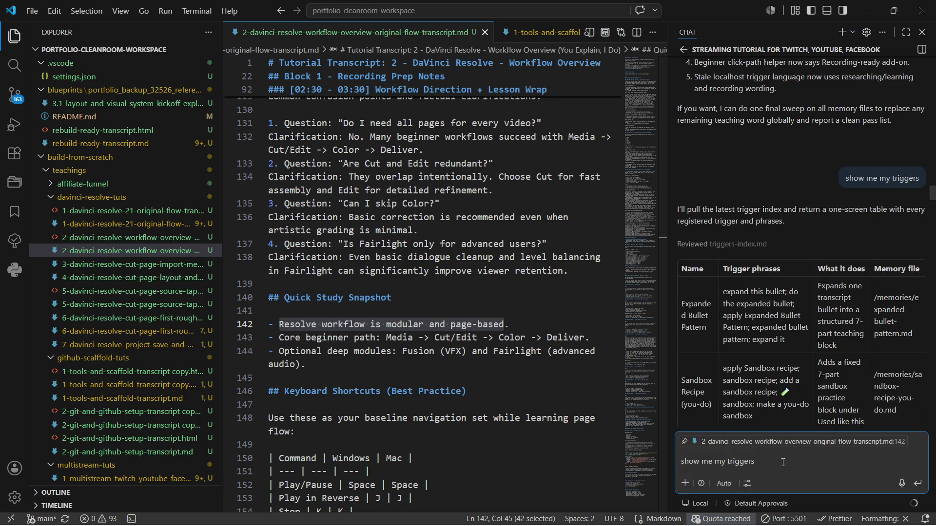
Send "show me my triggers" as a new message in the streaming tutorial chat.
key("ctrl+a")
key("Return")
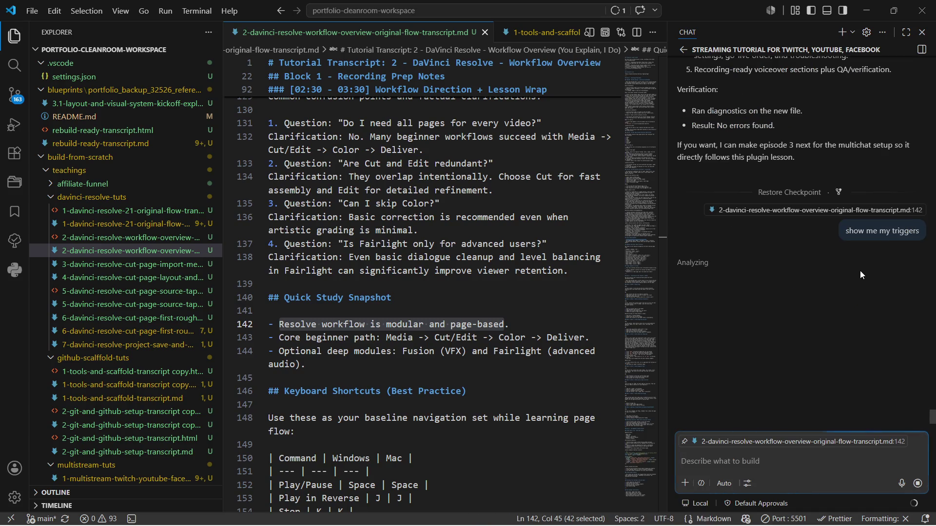
scroll(860, 271, "up", 3)
scroll(860, 271, "down", 2)
scroll(860, 271, "down", 2)
scroll(860, 271, "down", 1)
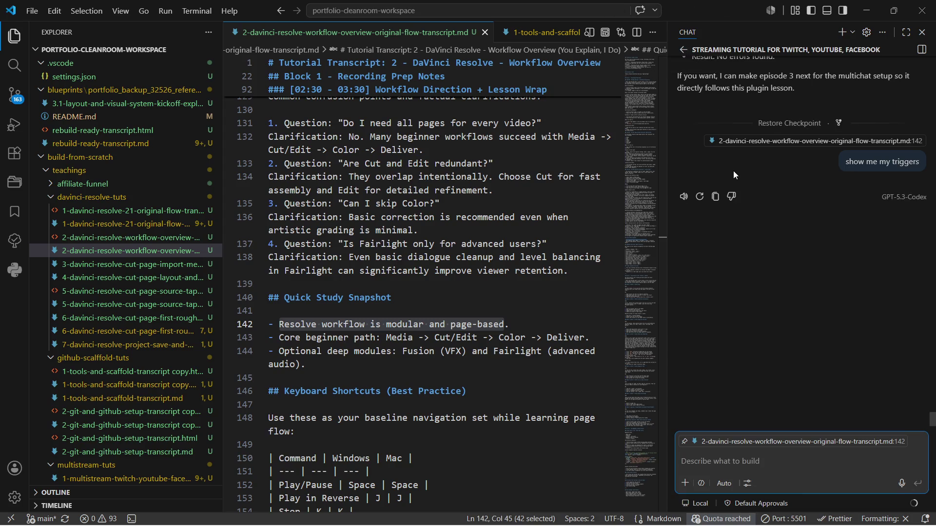
scroll(734, 171, "up", 2)
scroll(734, 171, "up", 3)
scroll(733, 171, "up", 3)
scroll(733, 175, "up", 3)
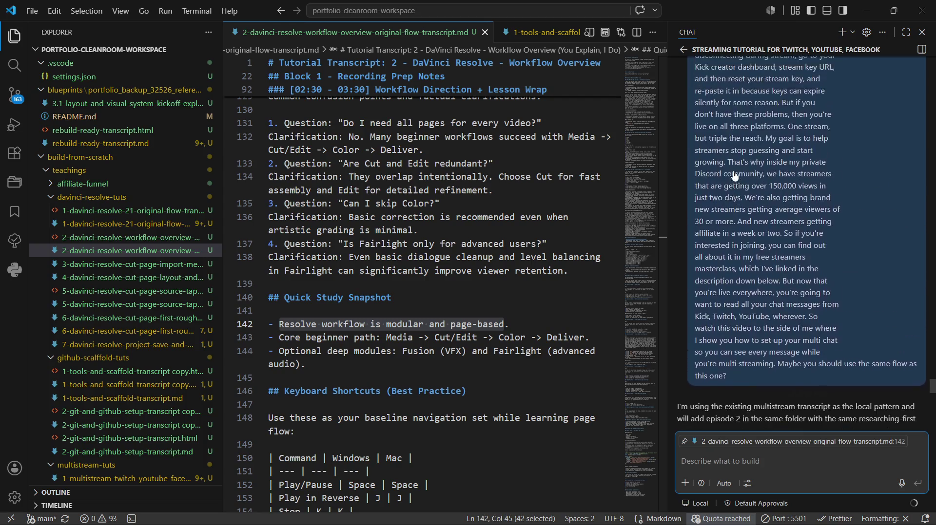
scroll(733, 176, "up", 3)
scroll(733, 175, "up", 3)
scroll(734, 175, "up", 3)
scroll(734, 175, "up", 3)
scroll(734, 176, "up", 3)
scroll(733, 176, "up", 3)
scroll(734, 176, "up", 3)
scroll(733, 173, "down", 4)
scroll(734, 173, "up", 3)
scroll(734, 173, "up", 3)
scroll(734, 171, "up", 1)
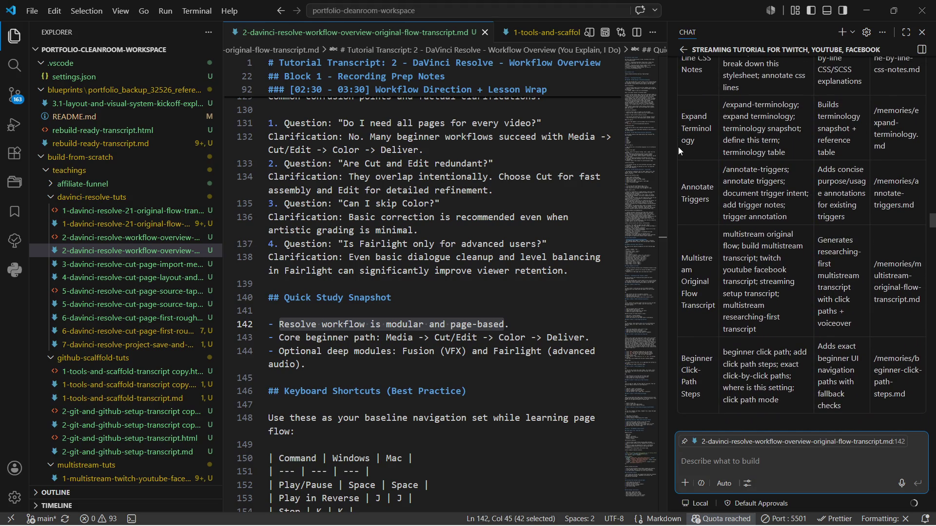
Maximize the chat, reveal that the reply reviewed triggers-index.md, then restore the side panel.
left_click(906, 34)
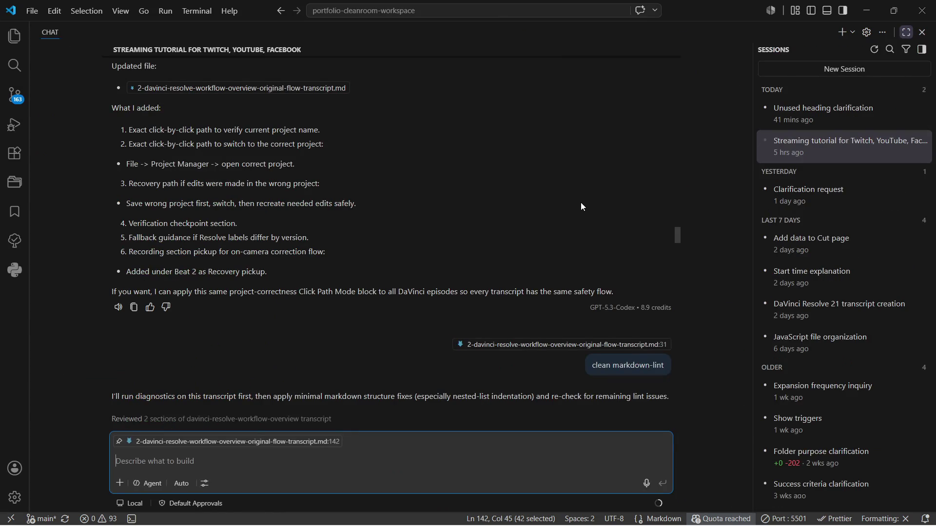
scroll(580, 203, "up", 5)
scroll(581, 203, "up", 1)
scroll(581, 202, "up", 1)
scroll(580, 203, "up", 3)
scroll(581, 202, "down", 3)
scroll(581, 202, "up", 2)
scroll(581, 207, "up", 1)
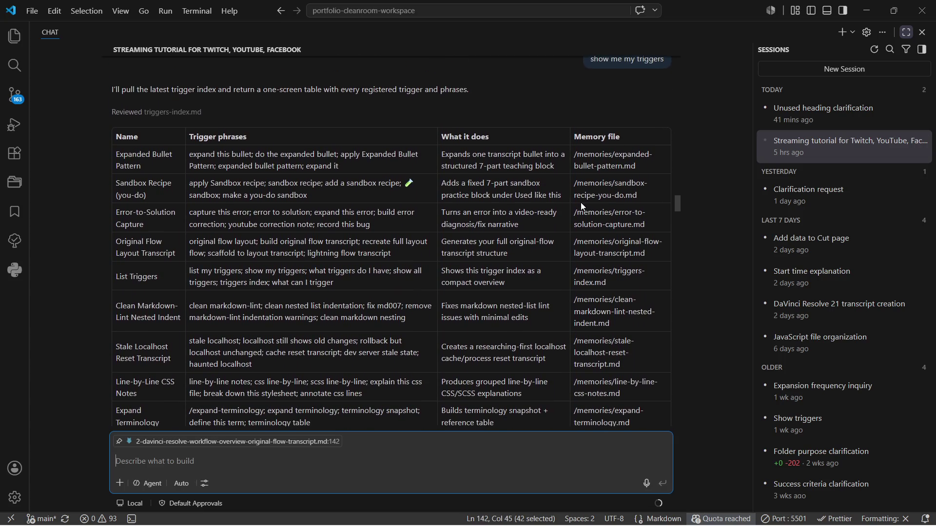
scroll(581, 203, "up", 1)
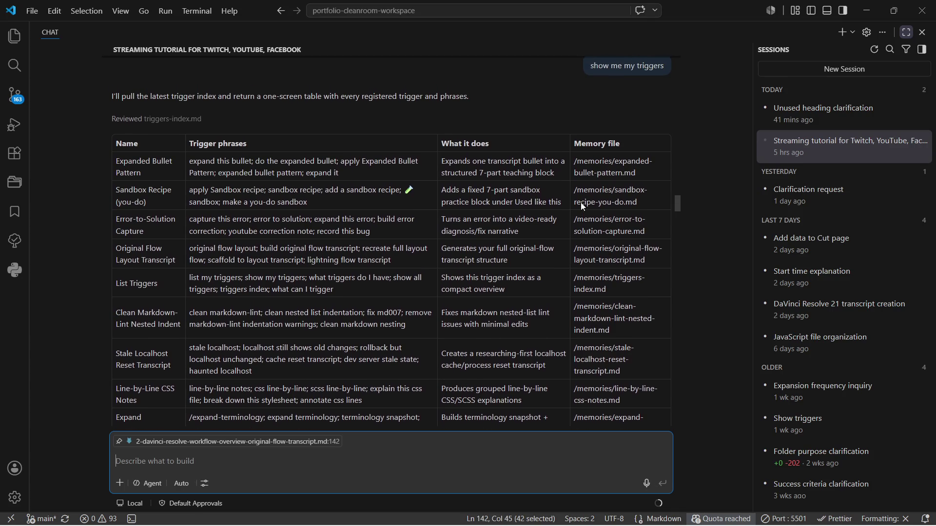
left_click(132, 120)
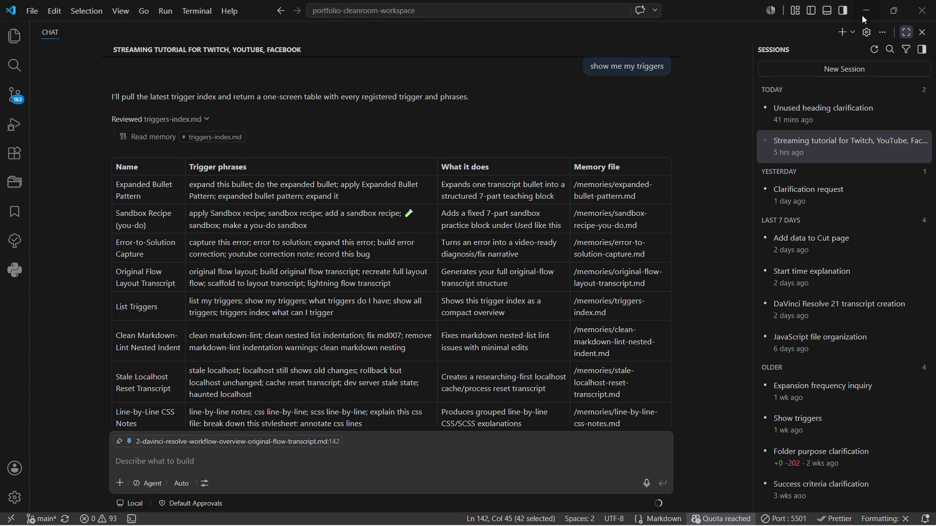
left_click(905, 32)
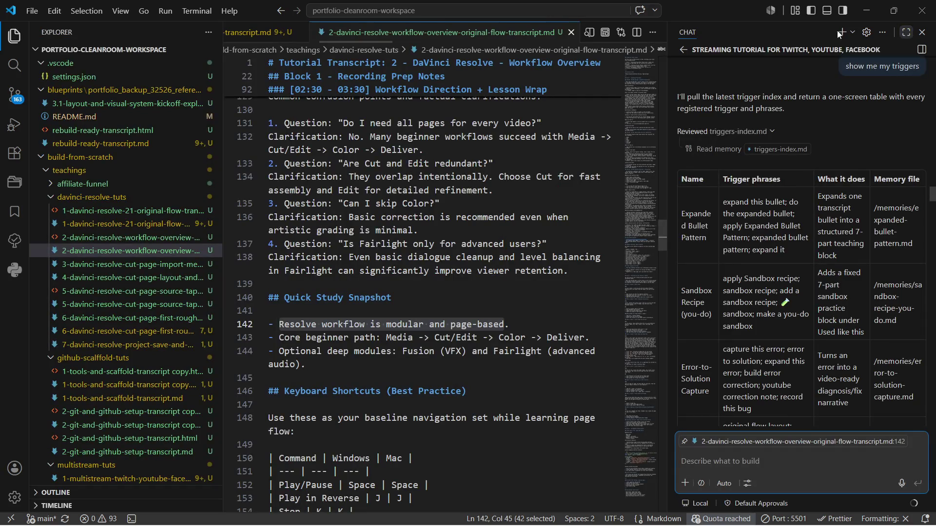
Switch to the Unused heading clarification session and expand its 'Preparing prompt response' reasoning.
left_click(684, 49)
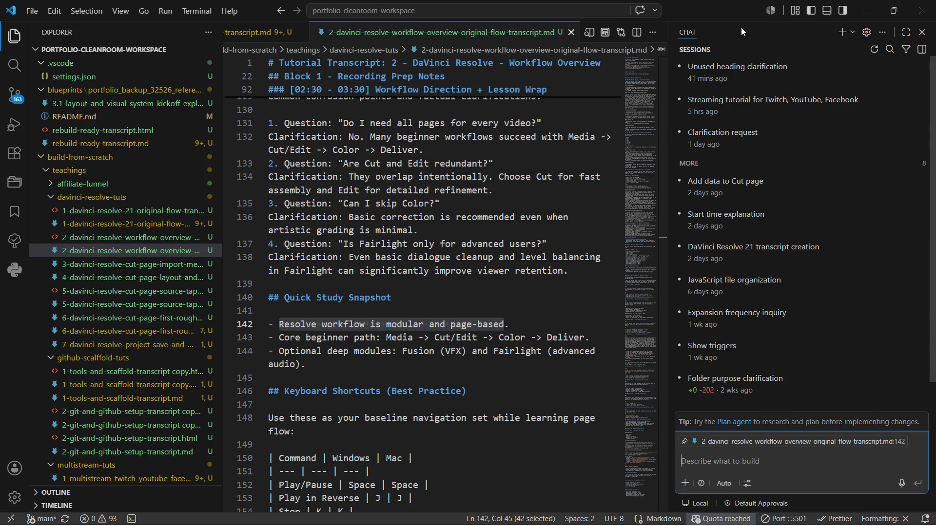
left_click(726, 66)
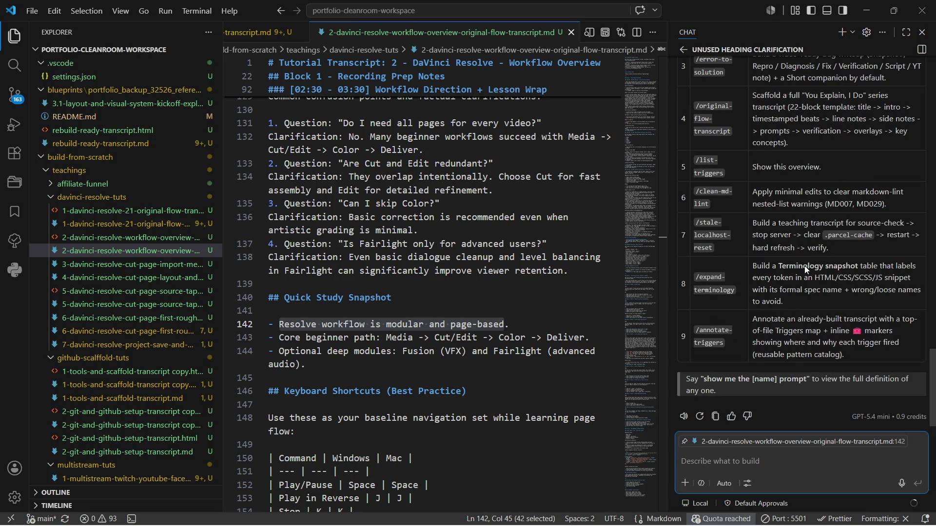
scroll(805, 266, "up", 5)
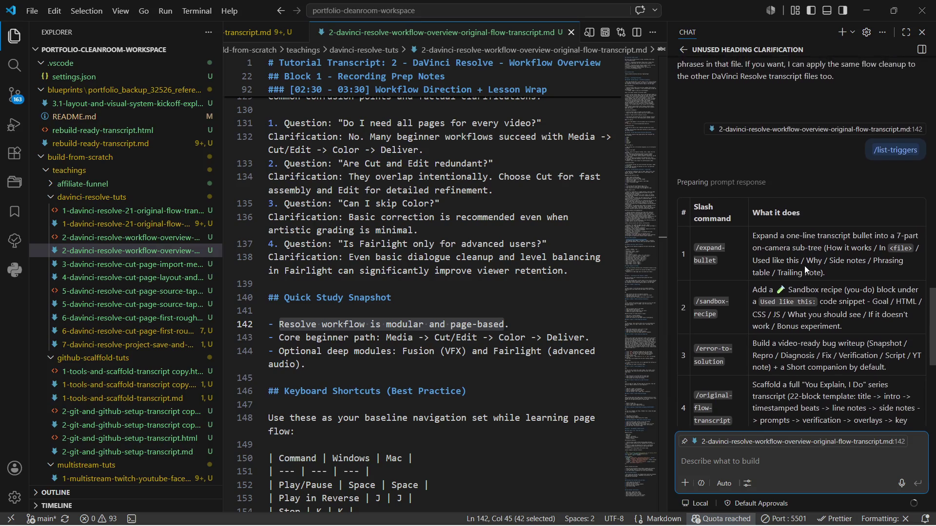
left_click(737, 184)
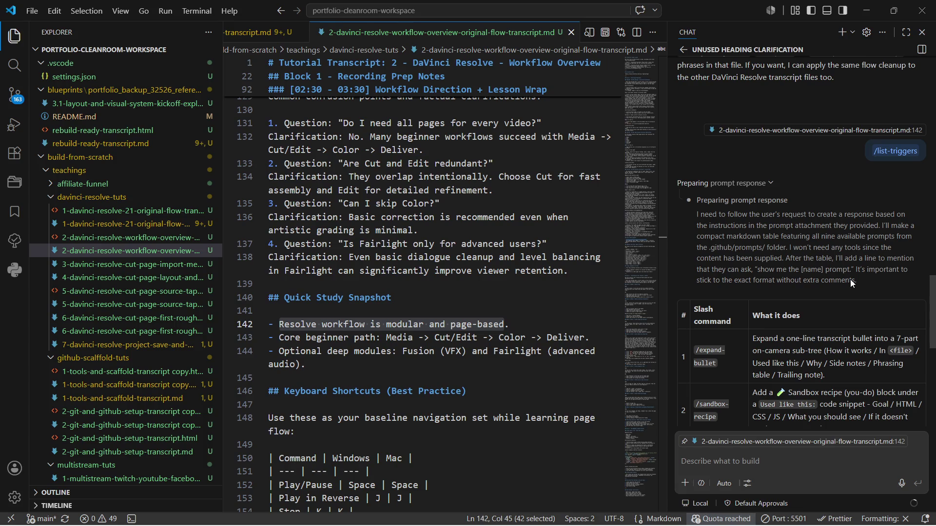
Draft a question with a pasted screenshot asking why the trigger counts differ.
left_click(752, 463)
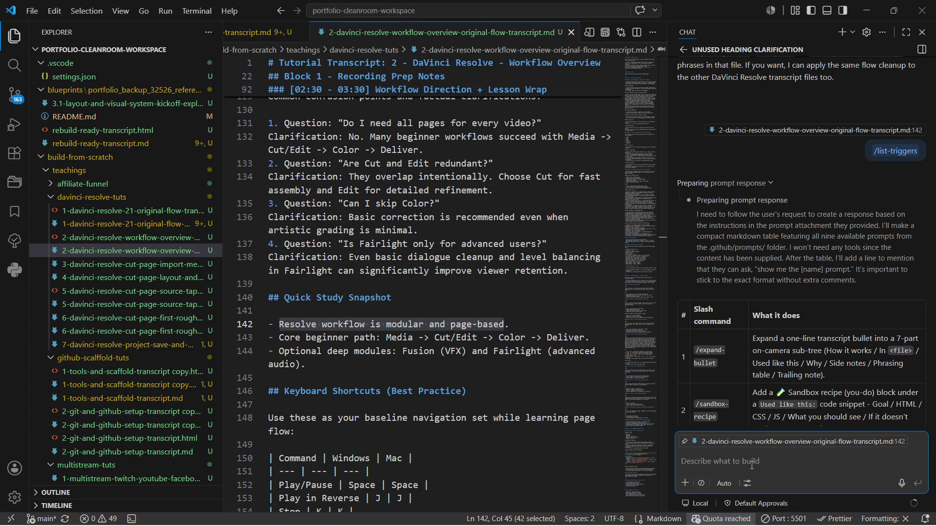
key("ctrl+v")
type("why do ")
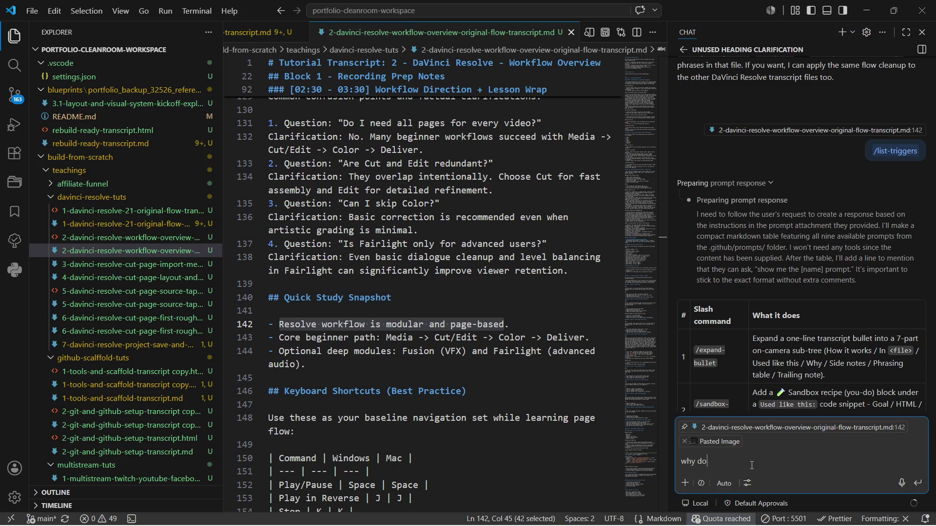
type("i have different amound")
key("BackSpace")
type("t of")
type("trigger i")
key("BackSpace")
left_click(683, 50)
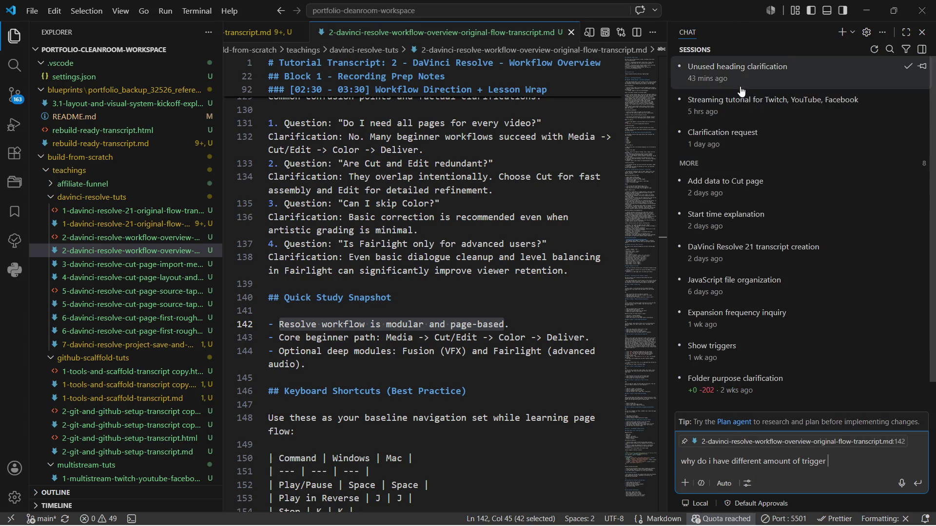
Revisit the streaming tutorial chat and check which memory file its trigger table came from.
left_click(736, 103)
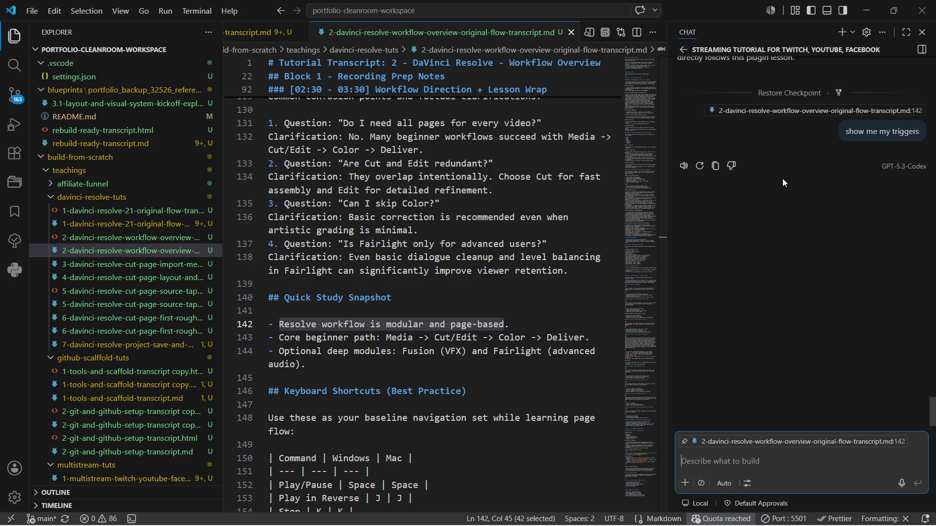
scroll(784, 182, "up", 5)
scroll(783, 183, "up", 5)
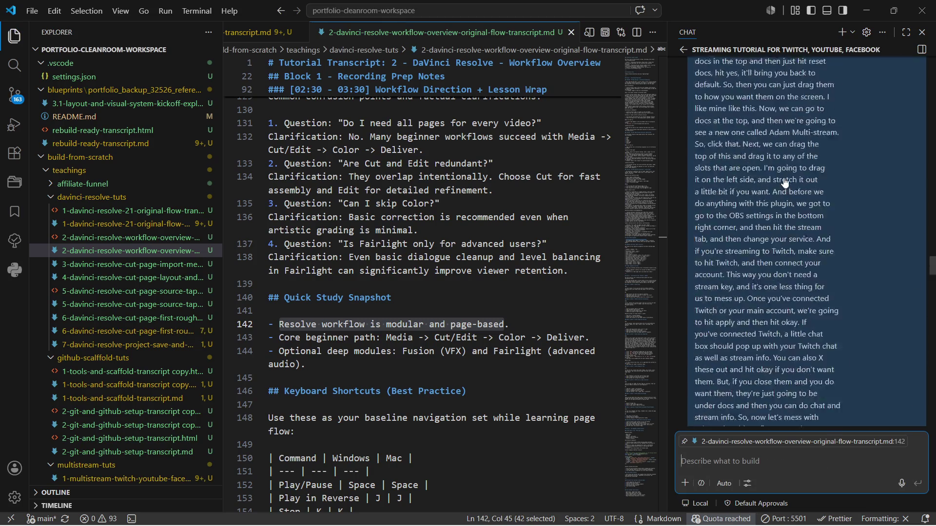
scroll(783, 183, "up", 5)
scroll(783, 178, "up", 5)
scroll(783, 178, "up", 5)
scroll(783, 178, "up", 5)
scroll(783, 178, "up", 5)
scroll(783, 178, "up", 5)
scroll(783, 178, "up", 5)
scroll(783, 178, "up", 3)
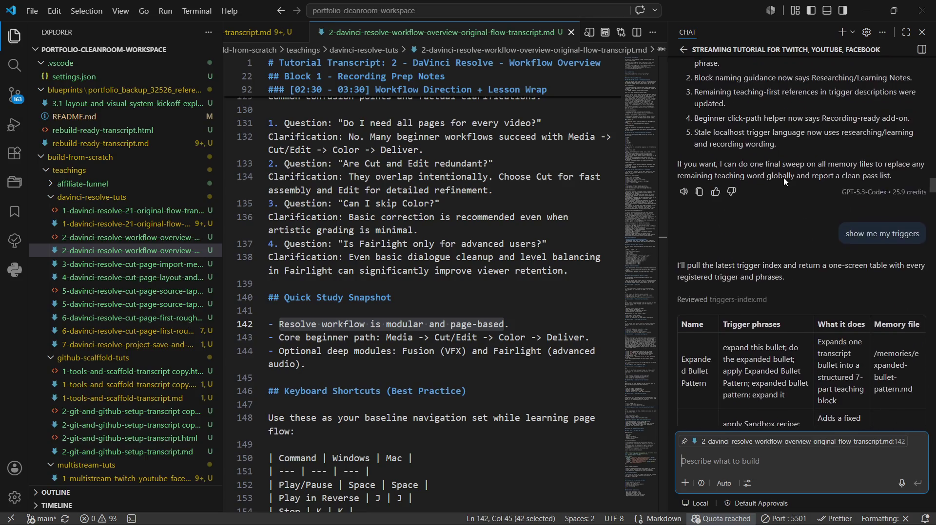
scroll(783, 178, "up", 2)
left_click(738, 286)
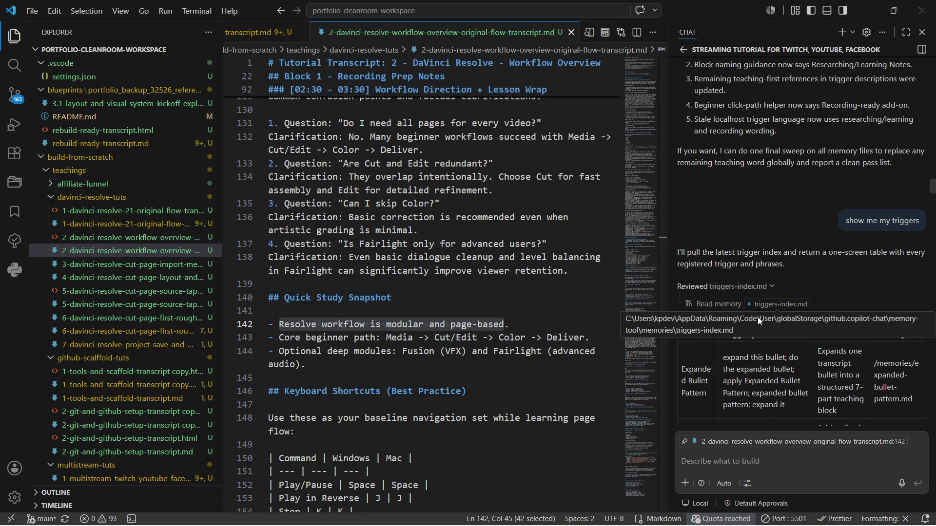
right_click(760, 309)
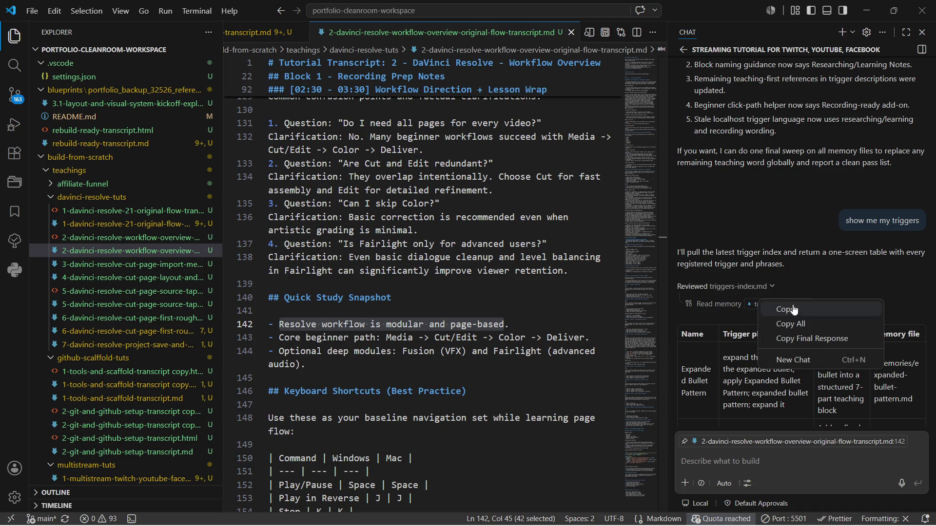
left_click(838, 287)
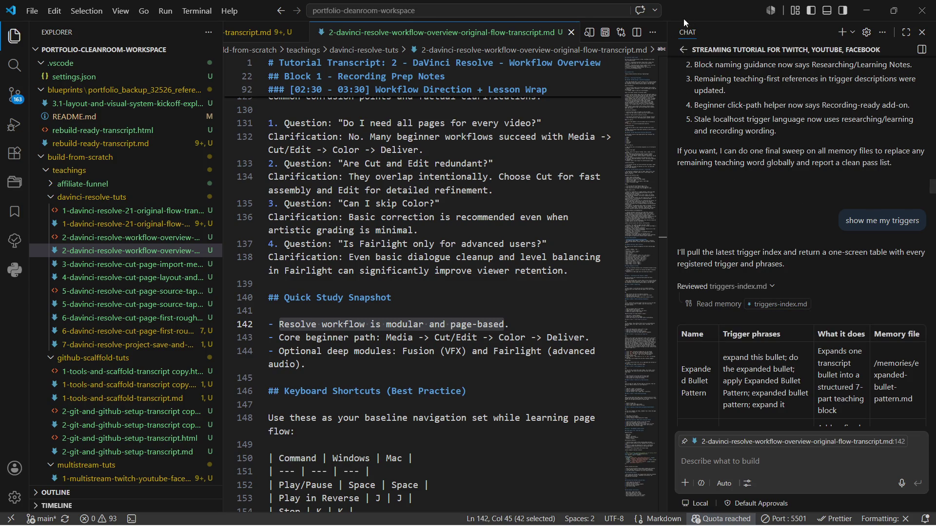
Return to the Unused heading clarification chat to finish the trigger-count question.
left_click(684, 55)
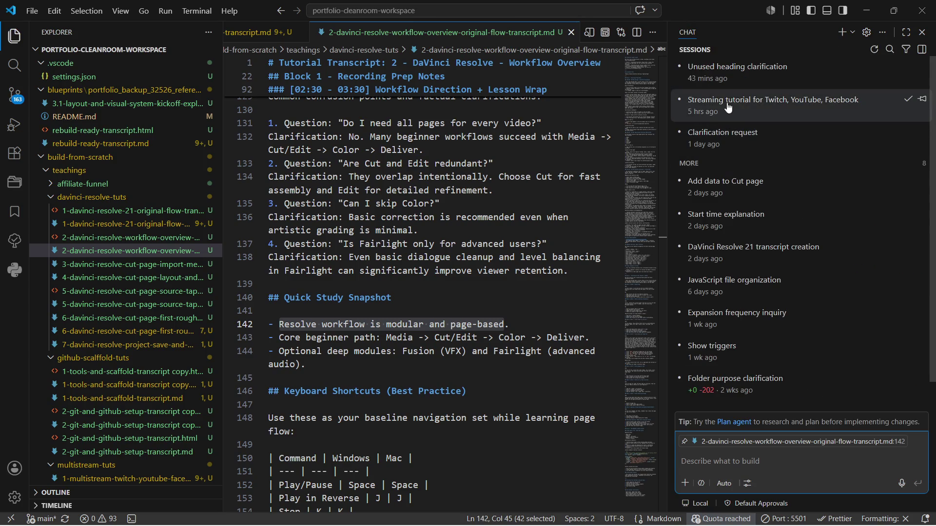
left_click(717, 68)
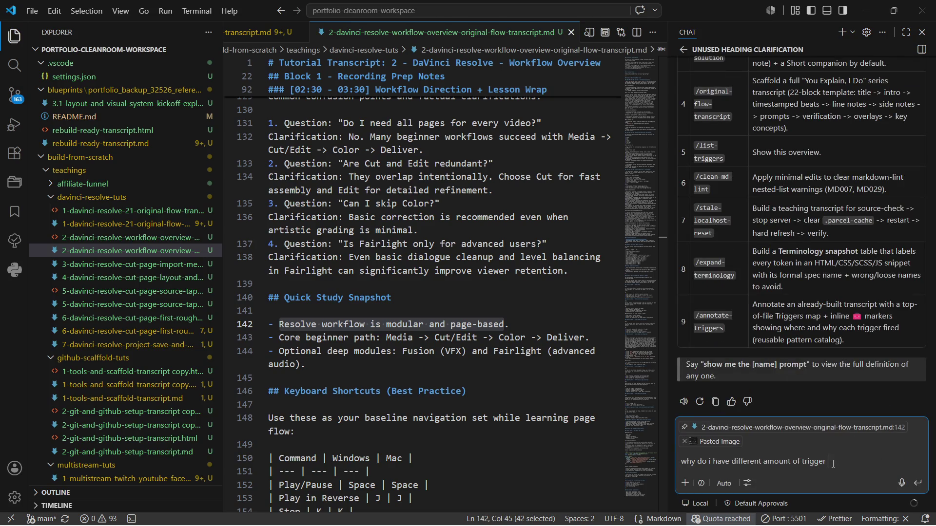
left_click(684, 49)
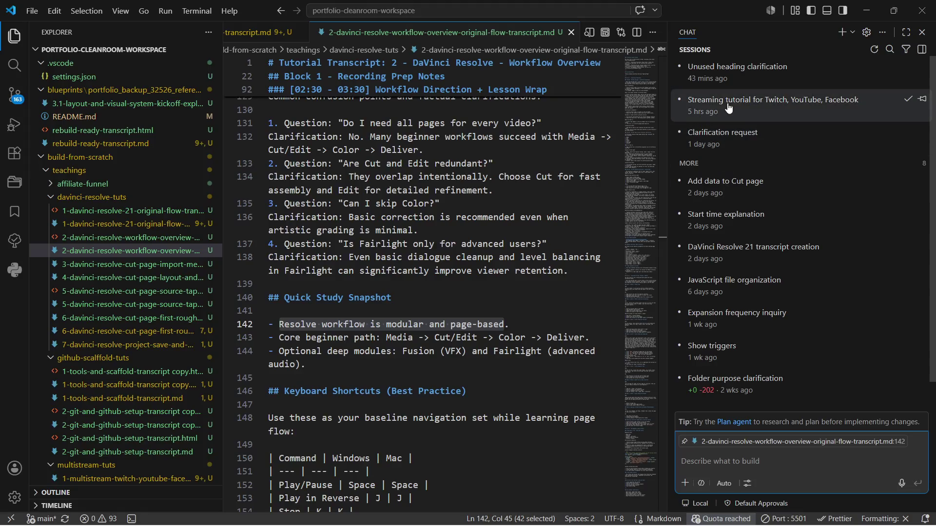
left_click(717, 68)
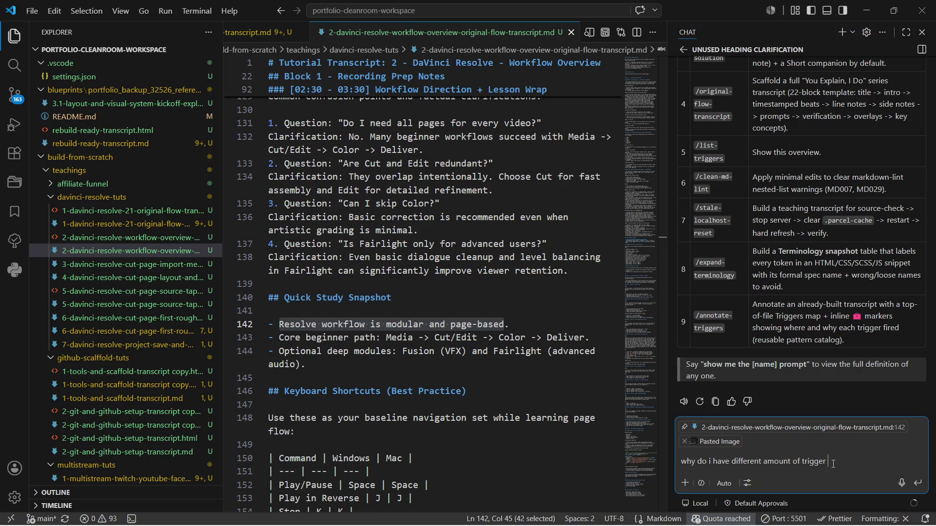
type("s in this chat compare to other chat")
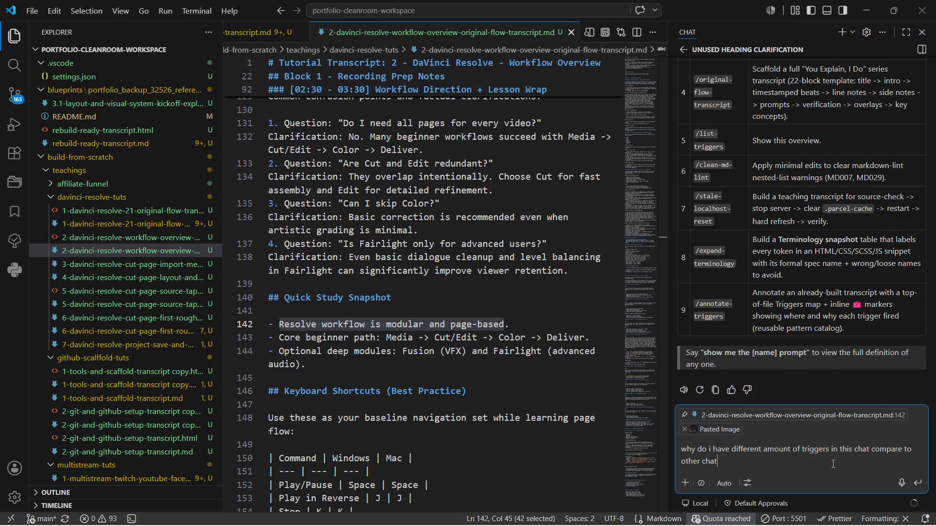
Send the question about why this chat's trigger count differs from the other chat.
key("Return")
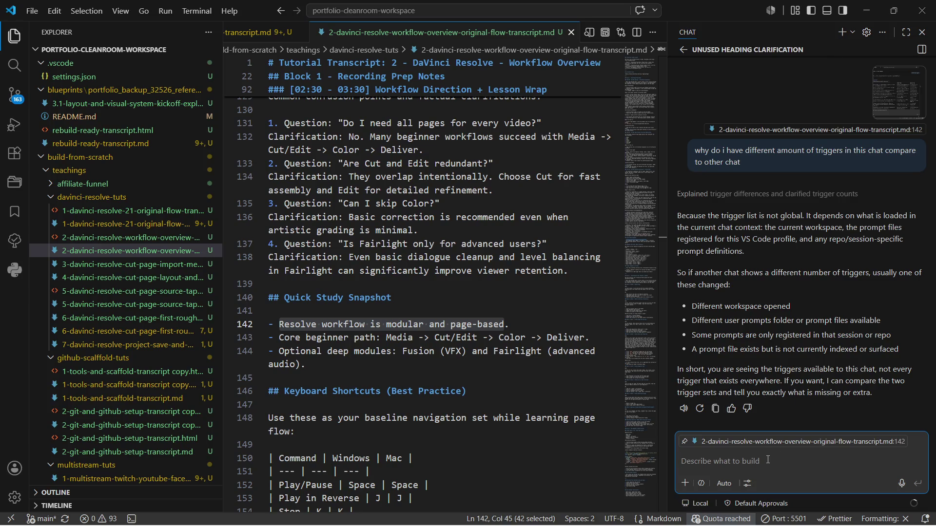
type("yes f")
Ask the assistant to compare both trigger sets and align the prompts, allowing it to list the prompts folder.
key("BackSpace")
key("BackSpace")
type("compare them but ")
type("make sure they ")
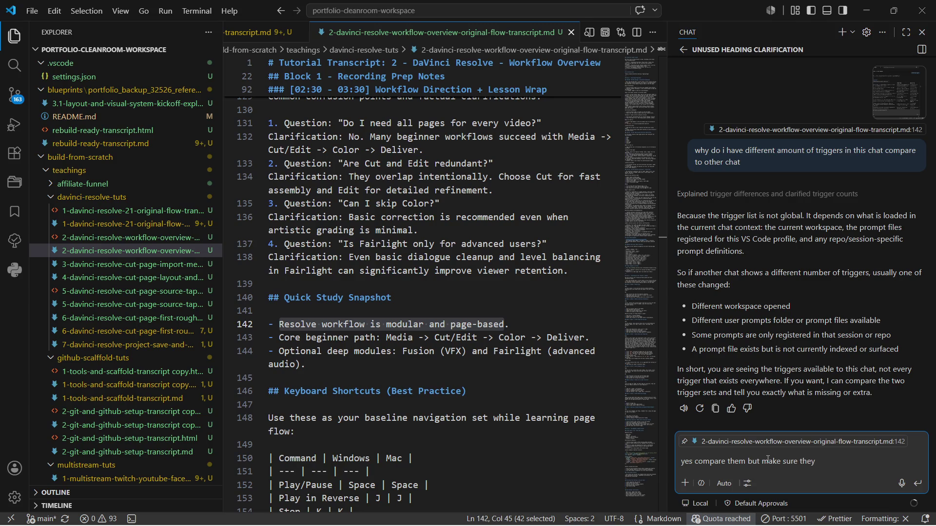
type("have the same ")
type("prompt when you done")
key("Return")
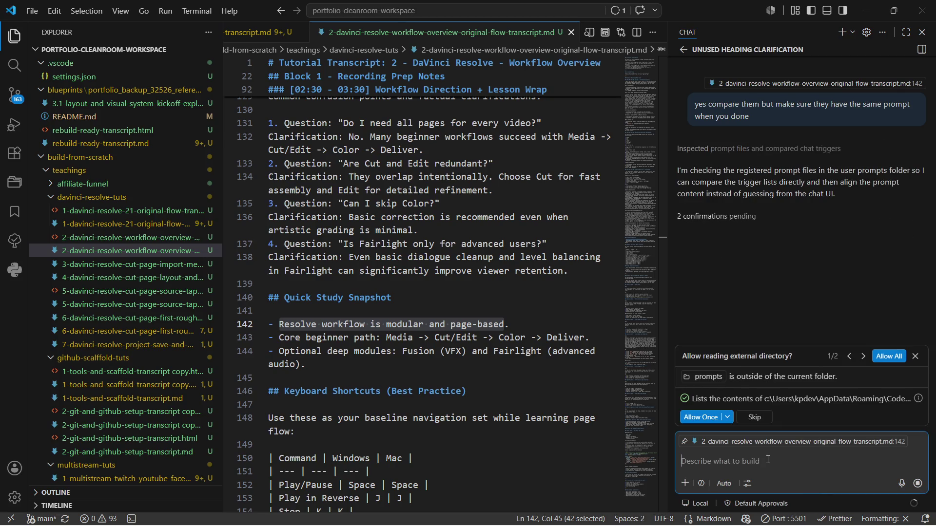
left_click(693, 421)
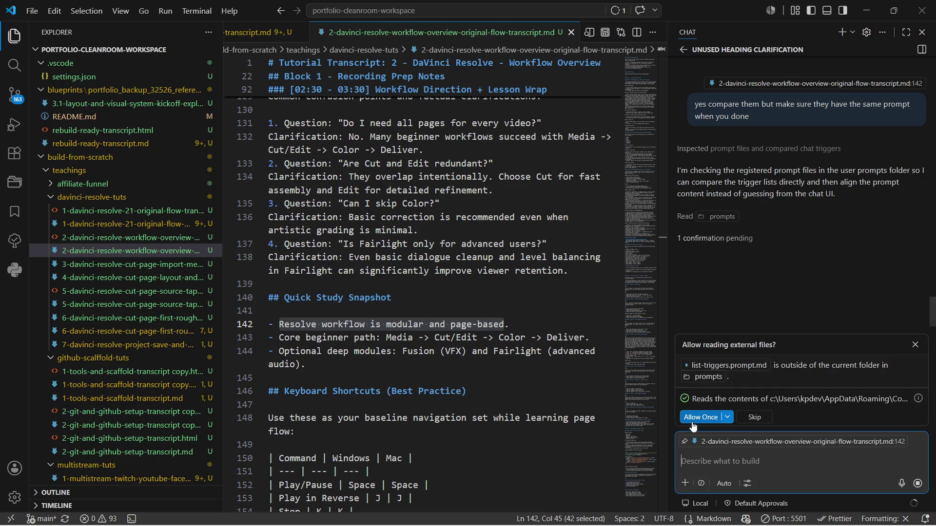
Allow the assistant to read list-triggers.prompt.md and original-flow-transcript.prompt.md for its comparison.
left_click(692, 422)
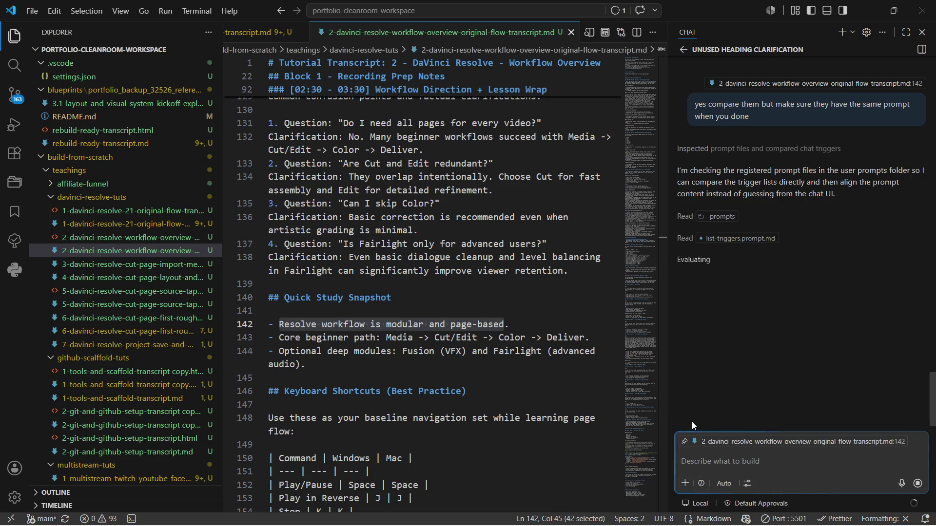
key("super")
key("super")
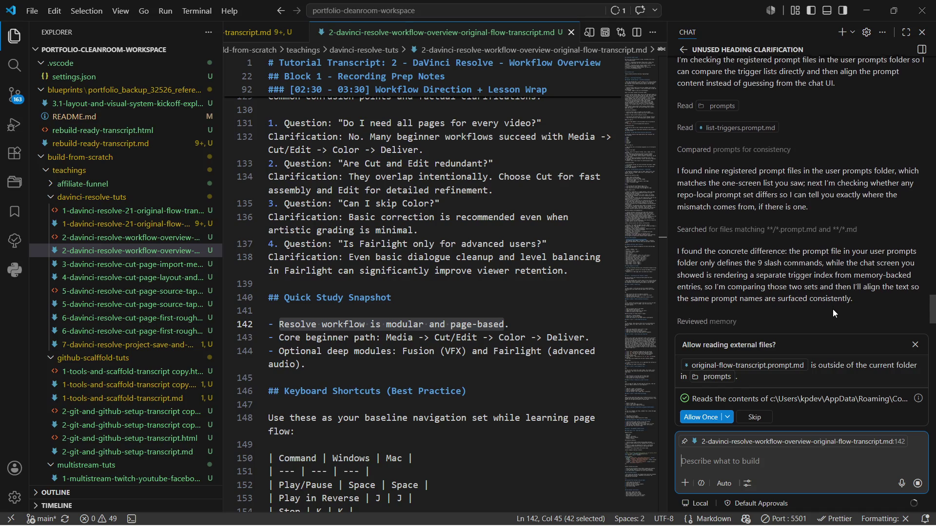
left_click(698, 419)
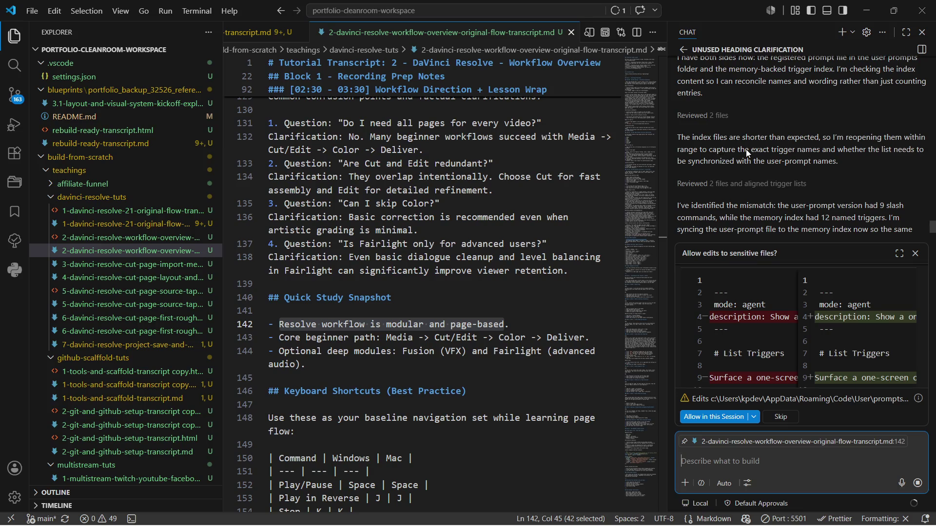
Return to the sessions list while the list-triggers prompt edit awaits approval.
left_click(685, 50)
mouse_move(775, 72)
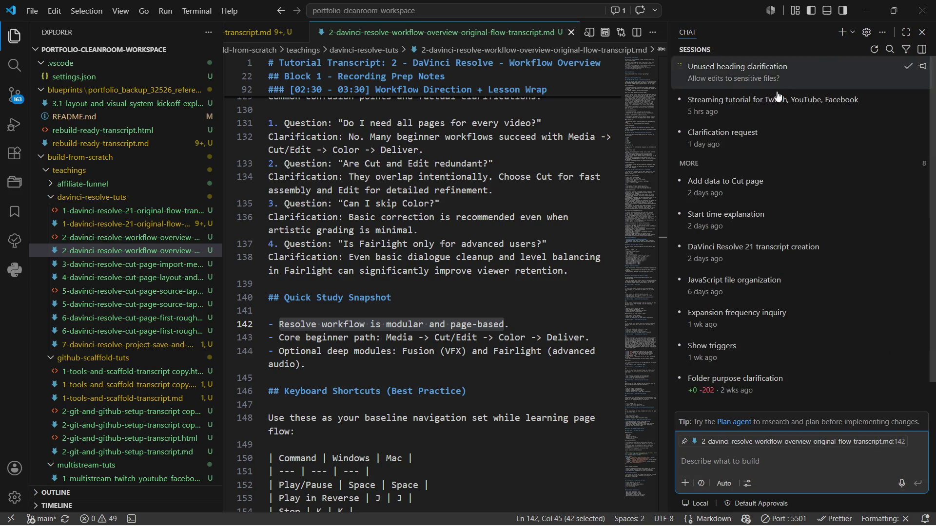
Glance at the streaming tutorial chat, reopen Unused heading clarification and enlarge the attached screenshot.
left_click(725, 104)
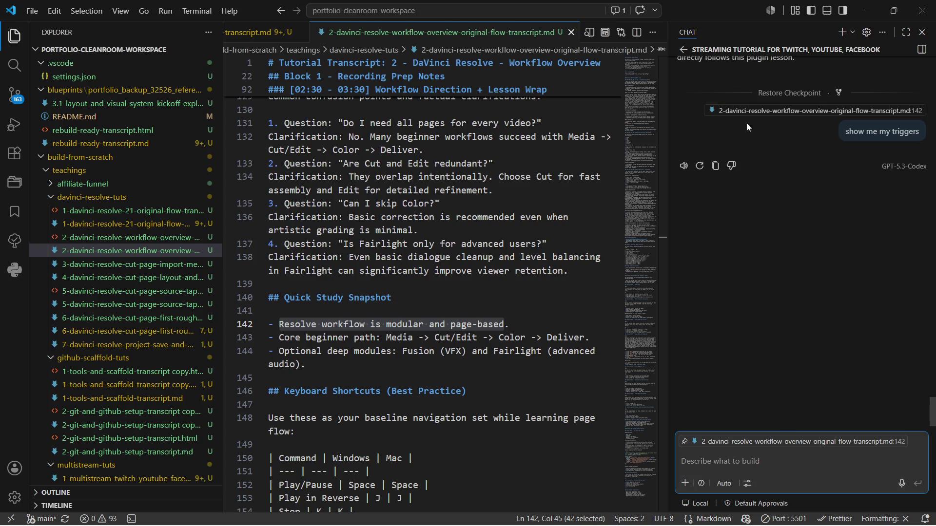
left_click(684, 50)
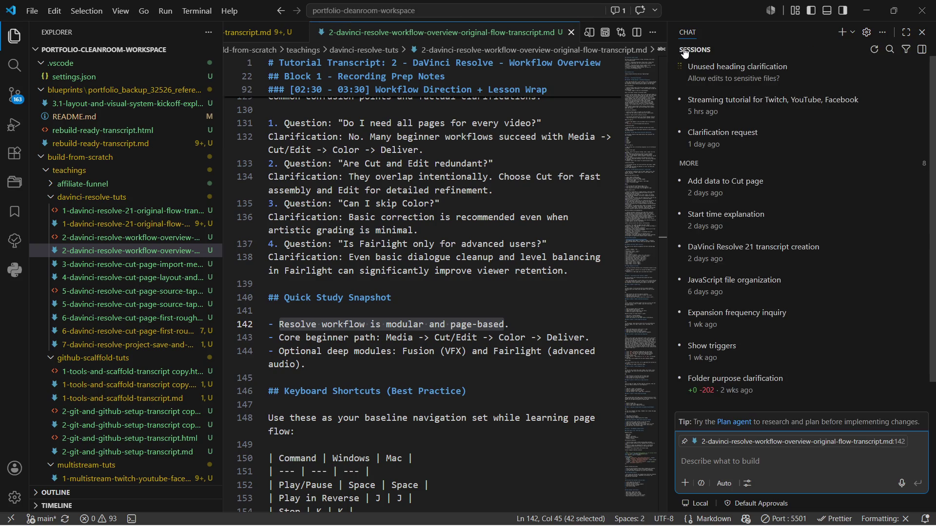
left_click(723, 70)
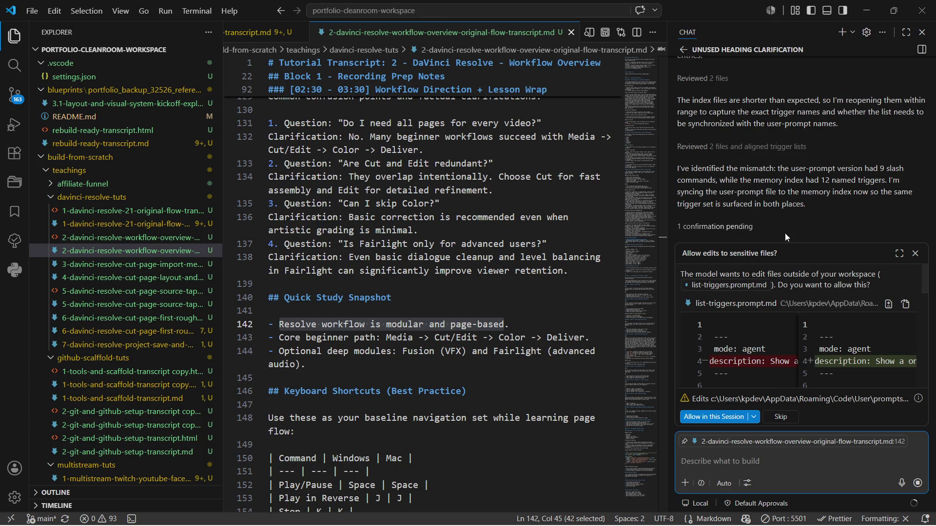
scroll(788, 155, "up", 2)
scroll(788, 150, "up", 2)
scroll(788, 150, "up", 2)
scroll(787, 149, "up", 2)
scroll(788, 151, "up", 1)
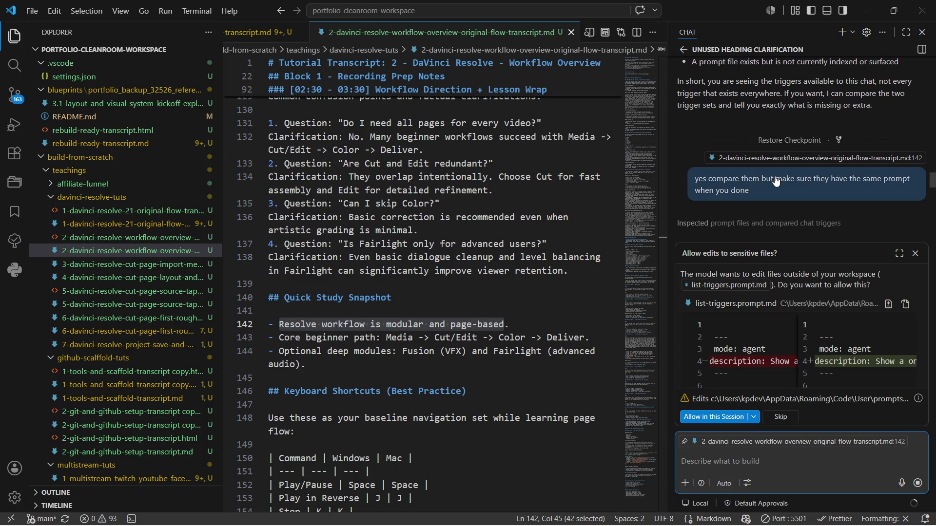
scroll(774, 192, "up", 2)
scroll(774, 192, "up", 2)
scroll(774, 192, "up", 1)
left_click(888, 107)
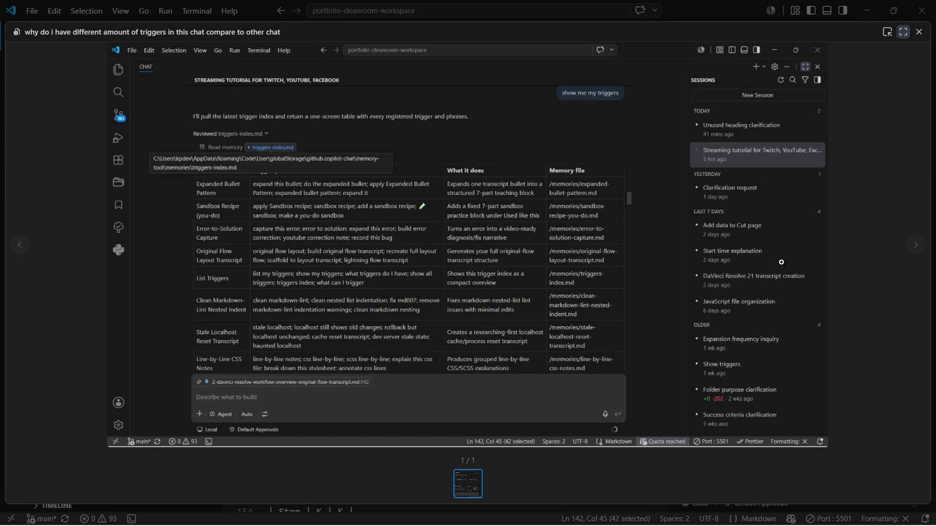
Toggle the screenshot preview to a smaller window and back to fullscreen.
left_click(905, 34)
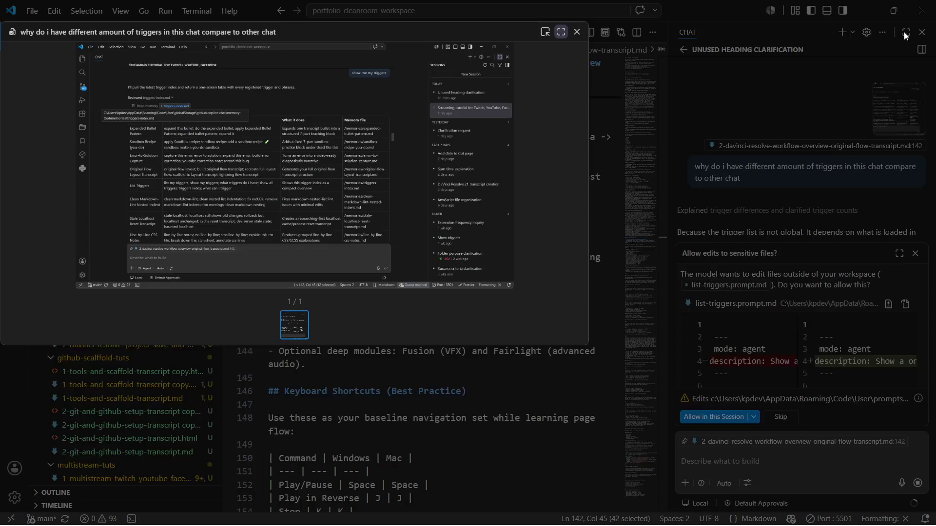
left_click(562, 32)
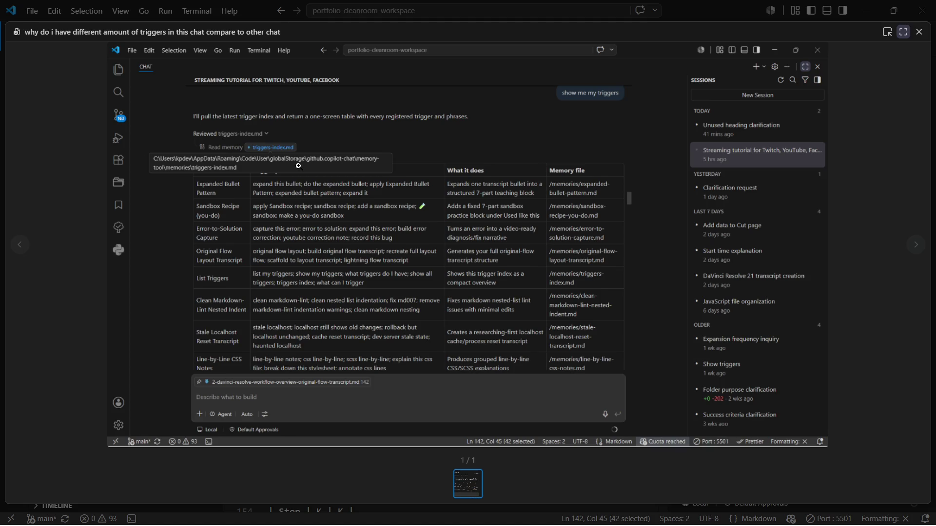
Launch a File Explorer window, move it aside and submit 'appdata' in its address bar.
key("super+e")
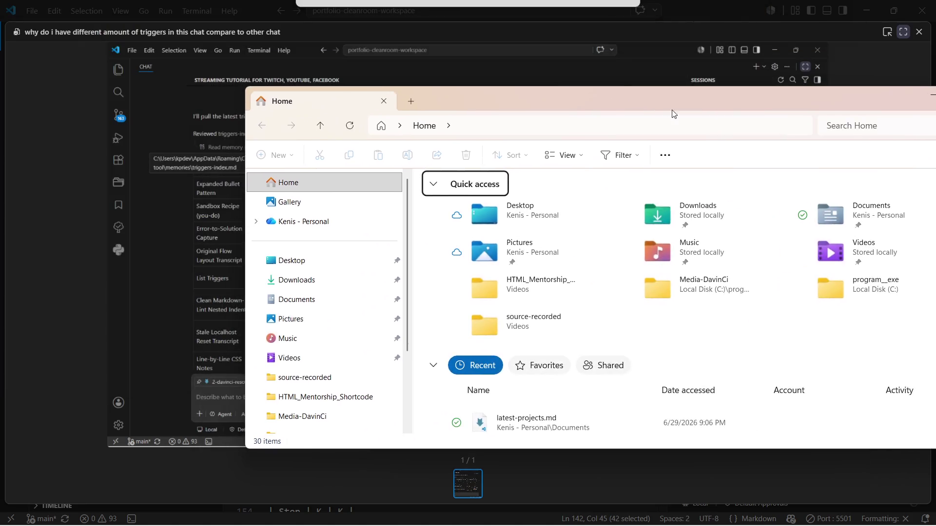
left_click_drag(409, 14, 708, 123)
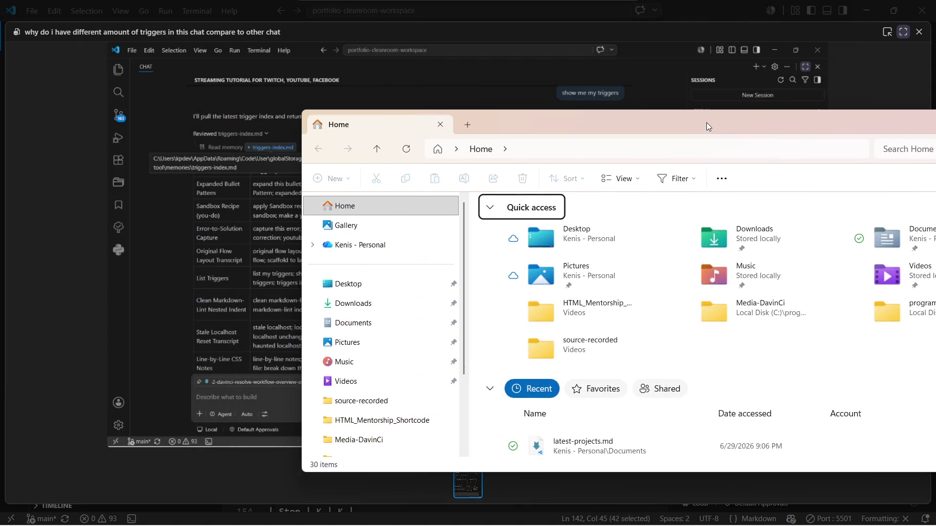
left_click_drag(644, 119, 602, 206)
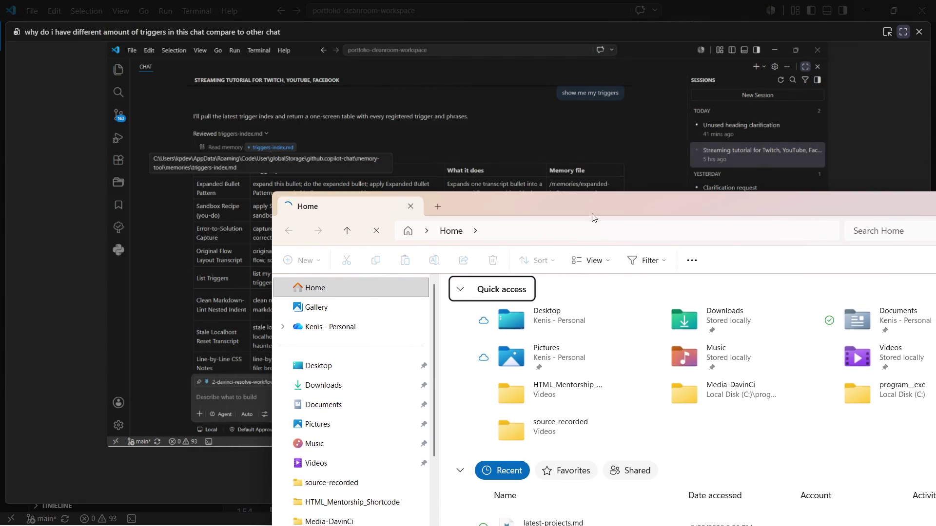
left_click(538, 239)
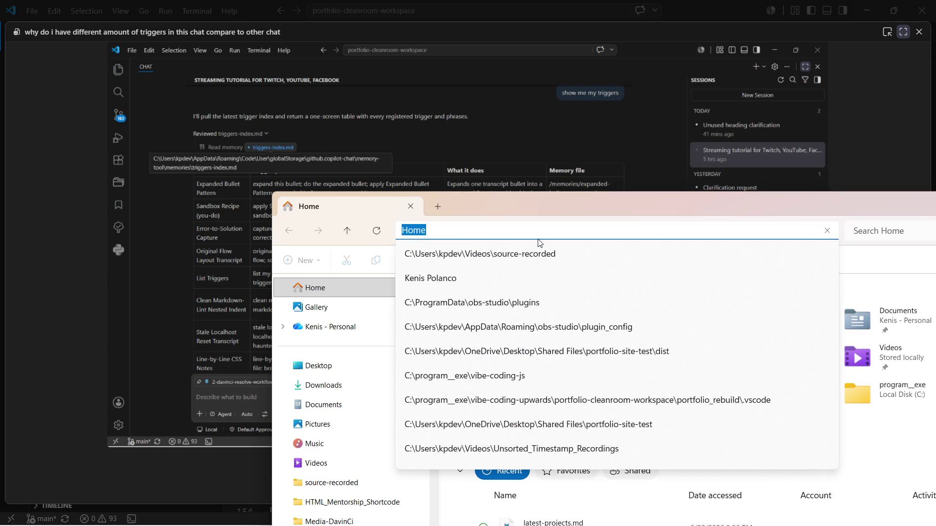
type("appdata")
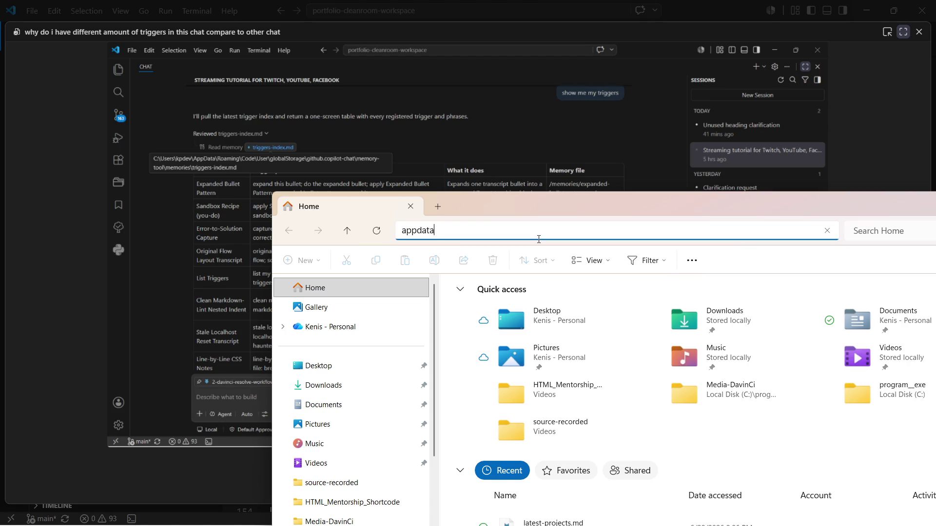
key("Return")
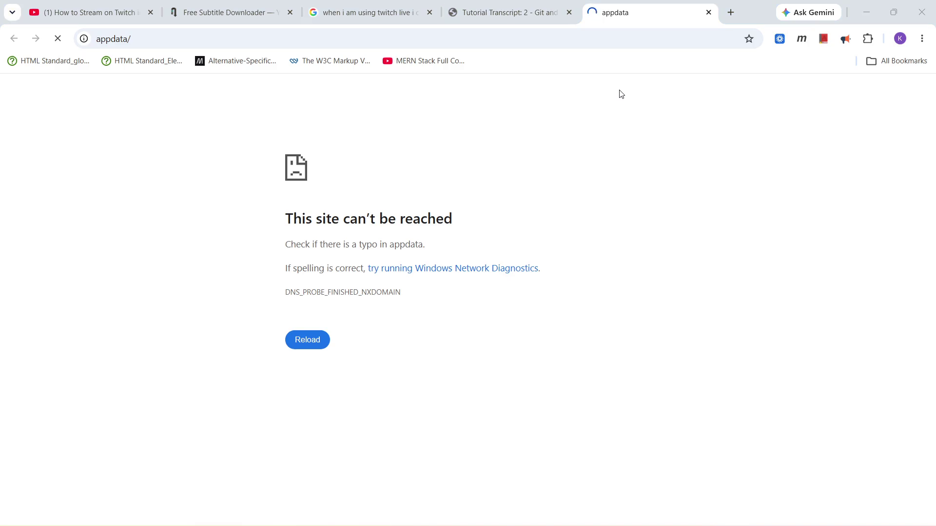
Launch another File Explorer window and bring it back over VS Code, nudged right.
key("super+e")
key("alt+Tab")
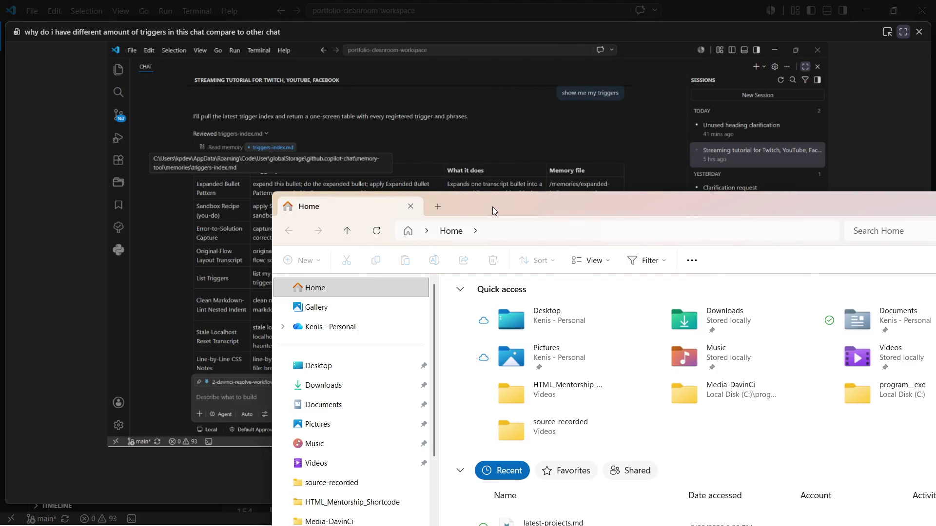
left_click_drag(493, 208, 549, 208)
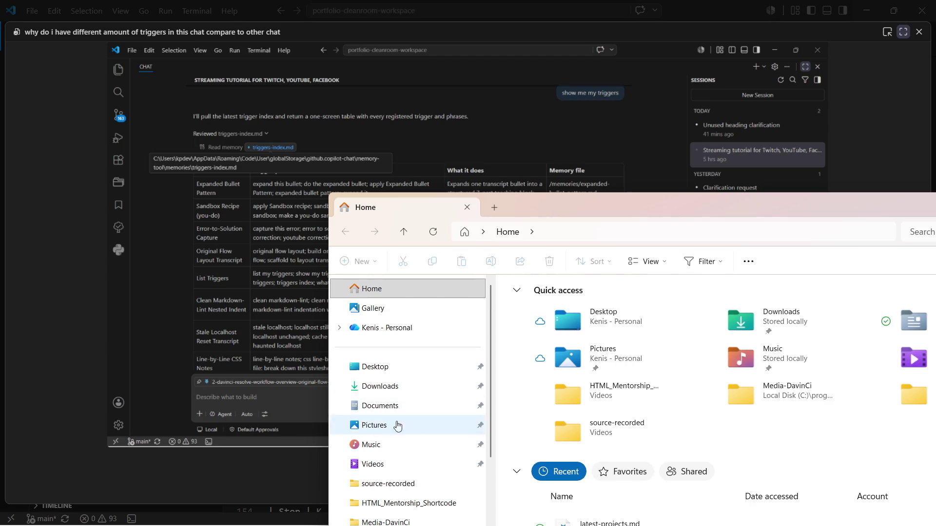
scroll(385, 426, "down", 3)
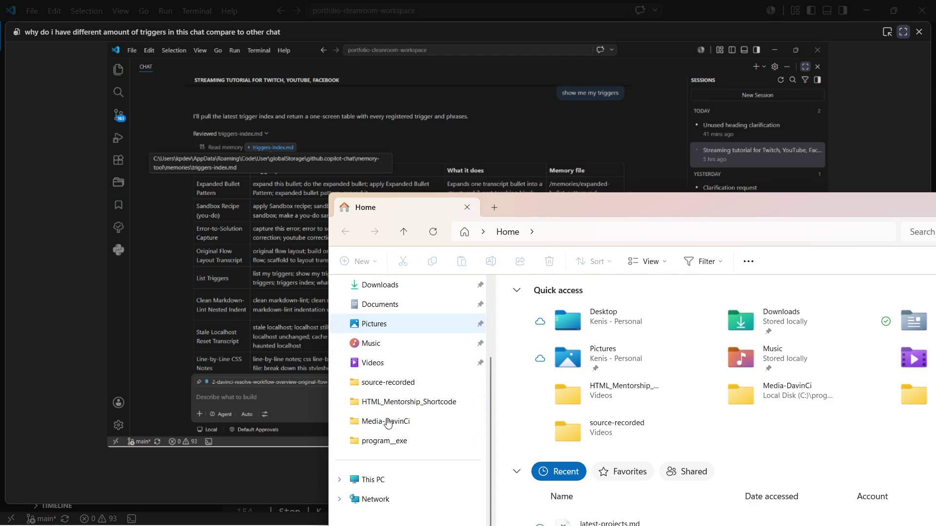
Navigate from This PC into C:, Users, the profile folder, AppData and Roaming.
left_click(372, 480)
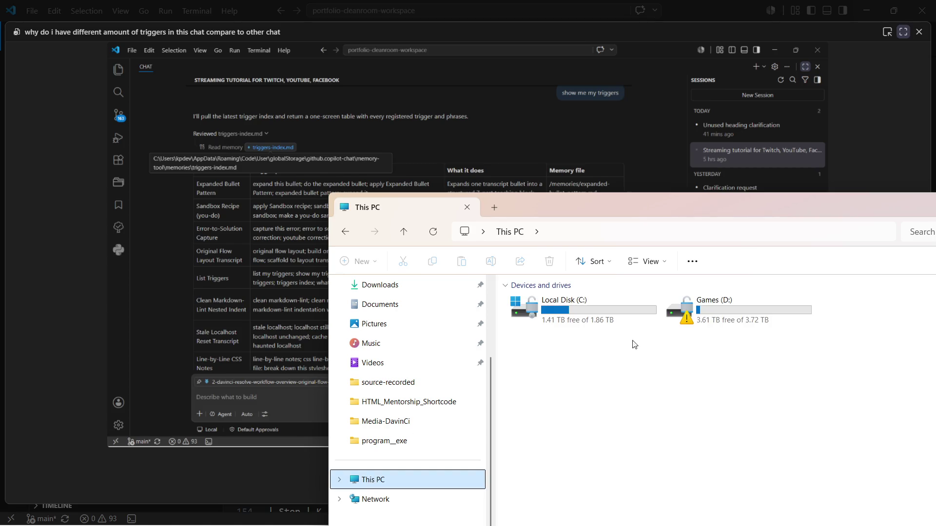
left_click(589, 302)
double_click(589, 303)
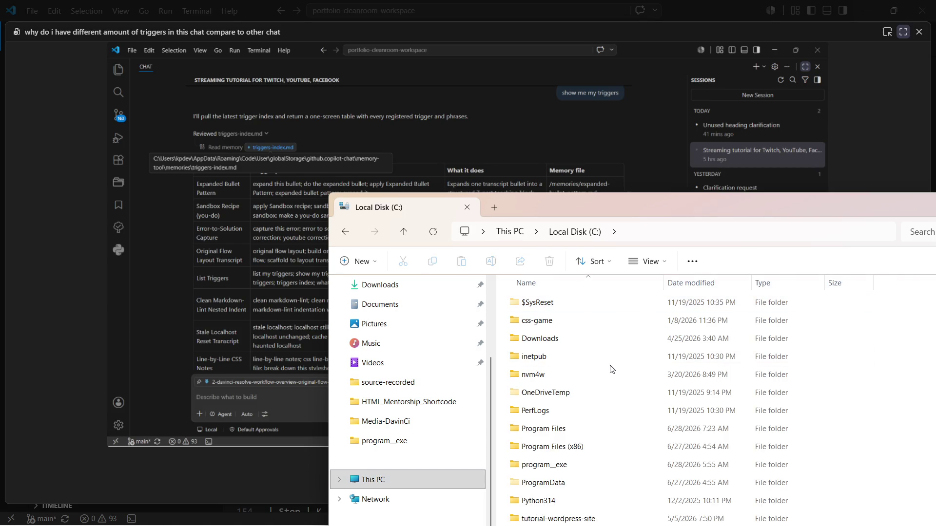
scroll(590, 411, "down", 1)
scroll(590, 412, "down", 1)
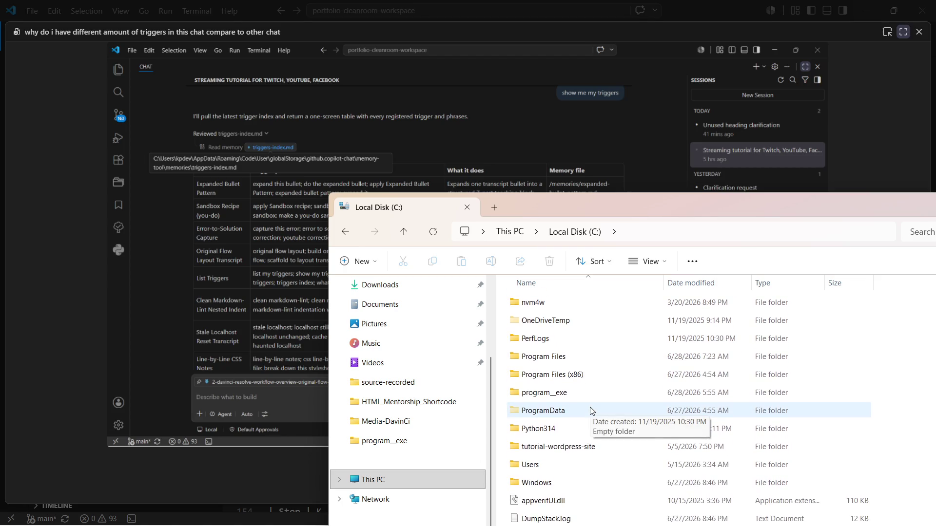
double_click(543, 461)
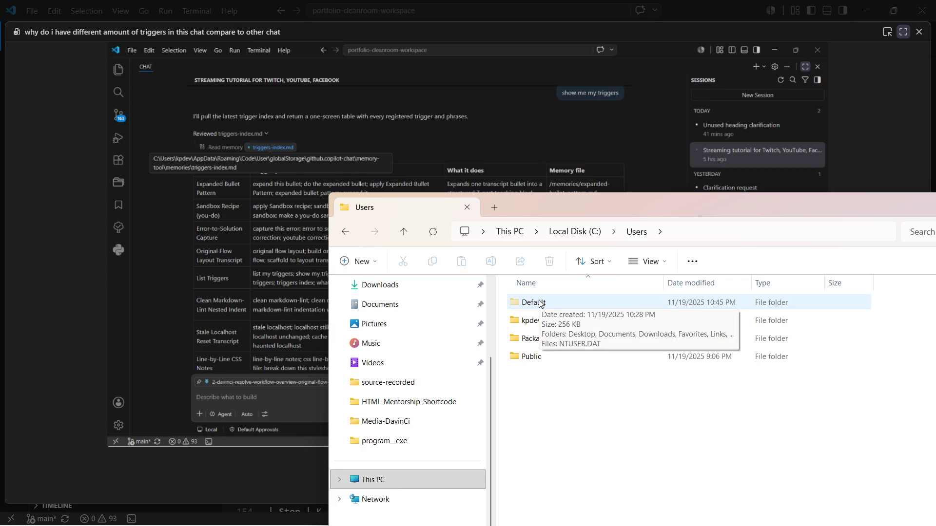
left_click(534, 324)
double_click(534, 325)
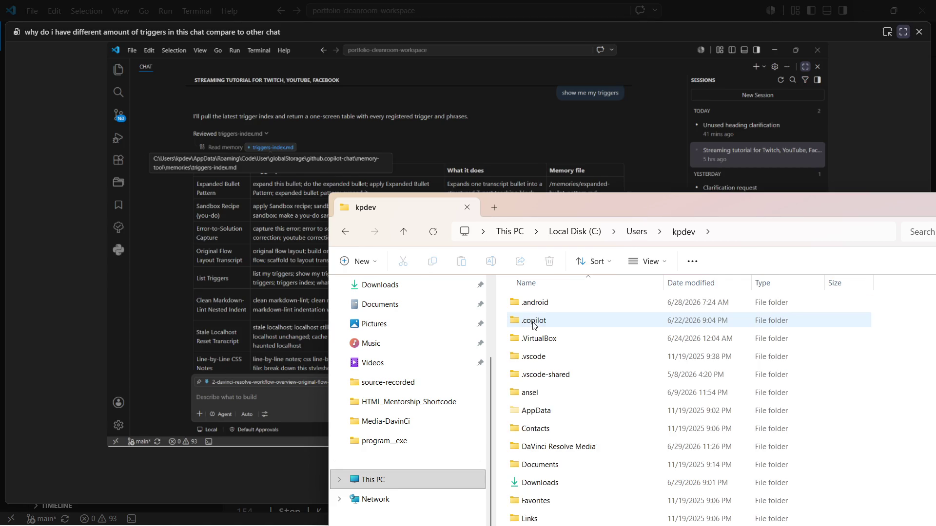
double_click(539, 411)
double_click(538, 339)
Continue into Code, User, globalStorage, github.copilot-chat, memory-tool and memories.
left_click(557, 393)
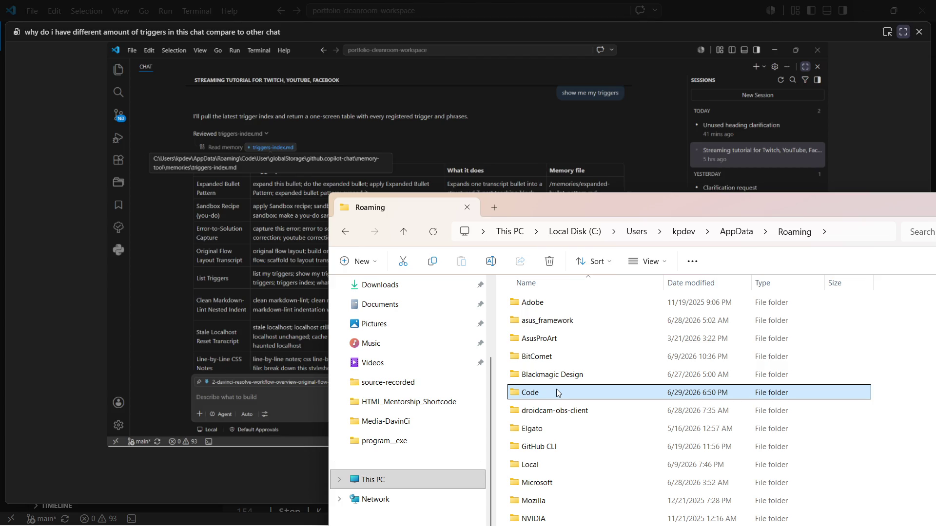
double_click(556, 393)
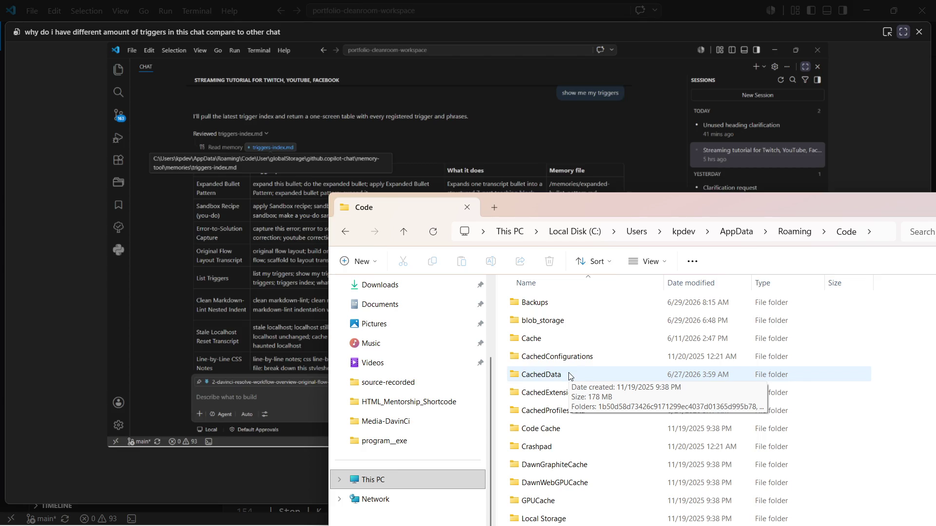
left_click(535, 397)
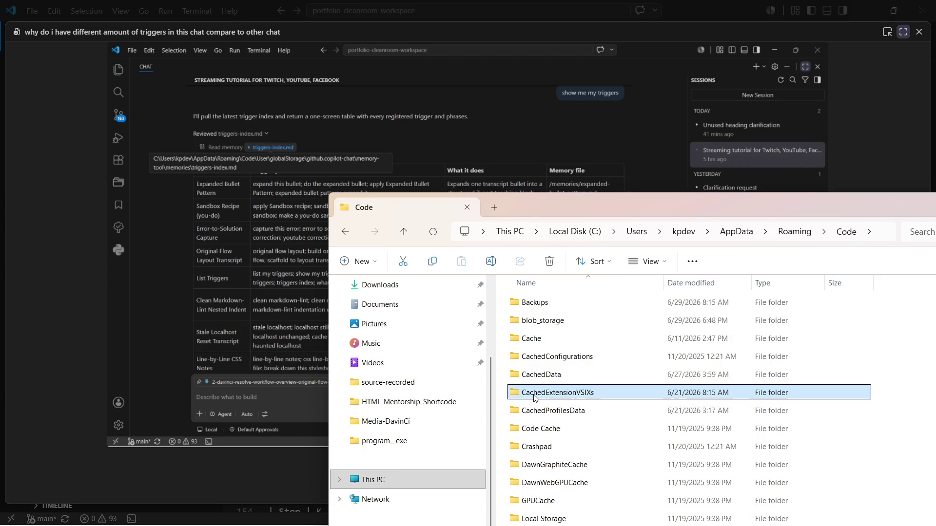
key("u")
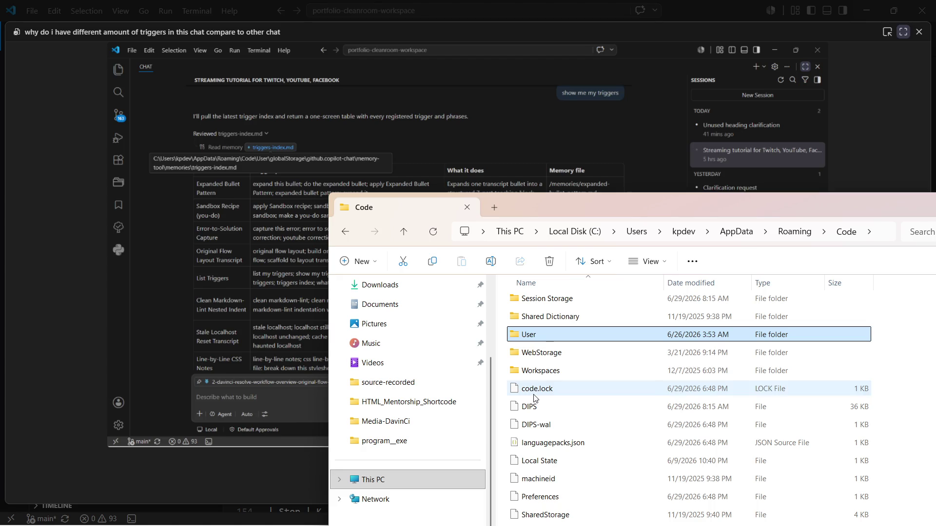
double_click(531, 336)
left_click(548, 339)
double_click(560, 306)
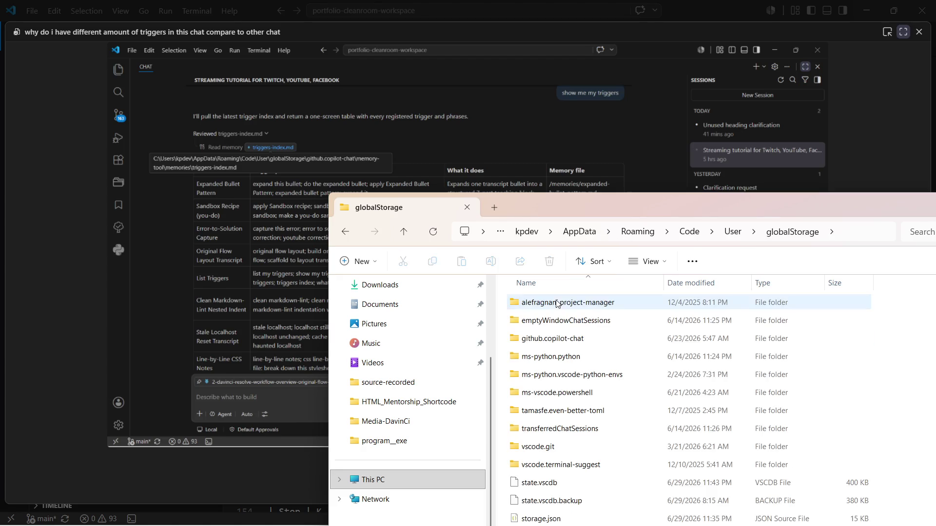
double_click(555, 341)
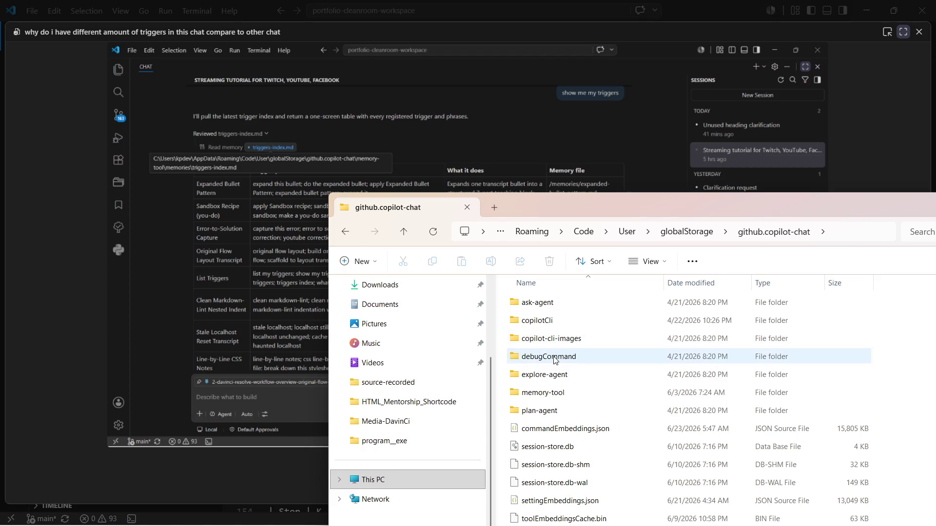
double_click(549, 392)
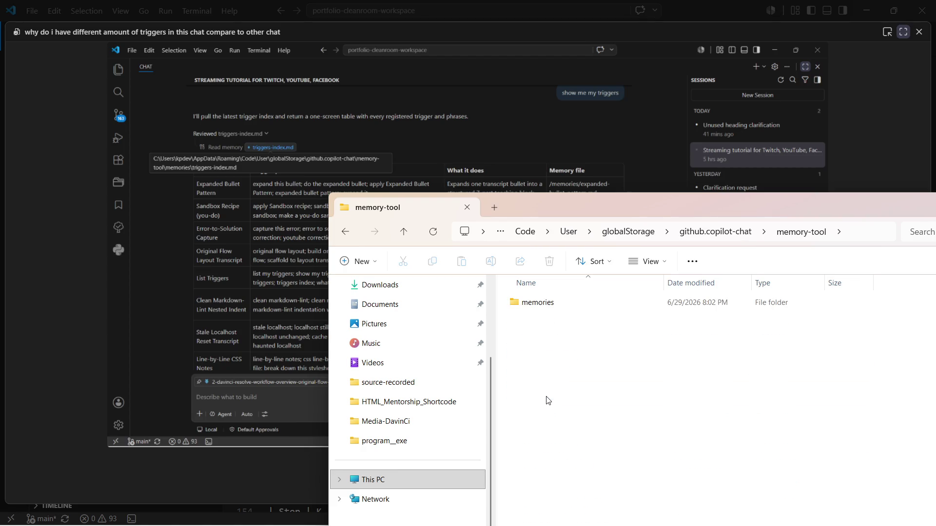
double_click(550, 308)
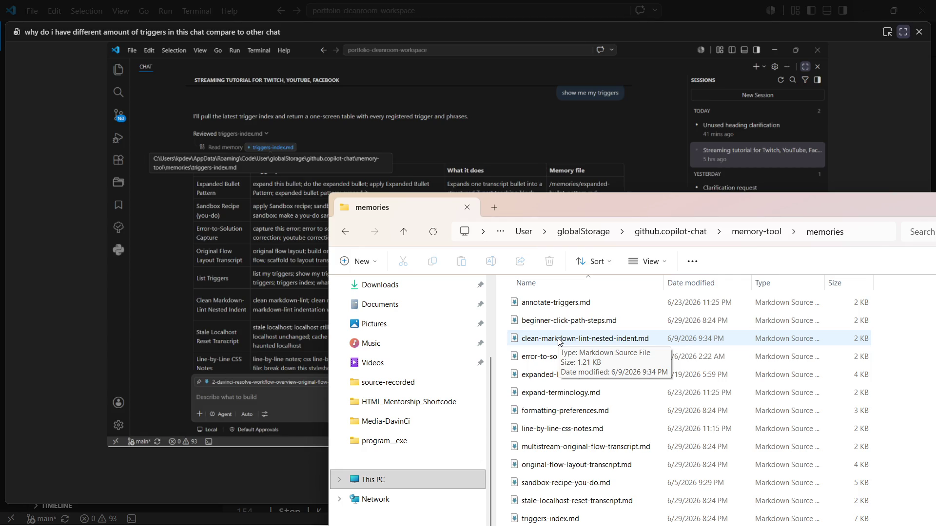
Select triggers-index.md and paste copies into the memories and program__exe folders.
left_click(559, 342)
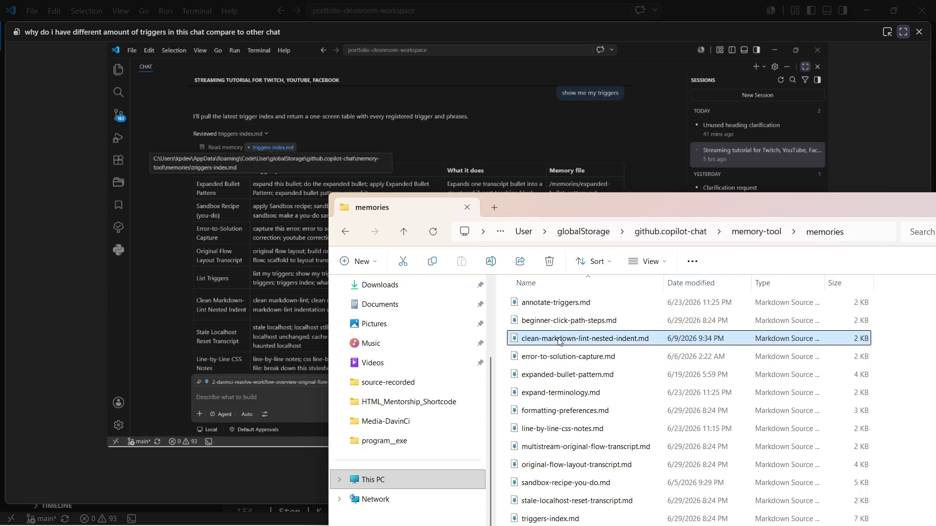
key("End")
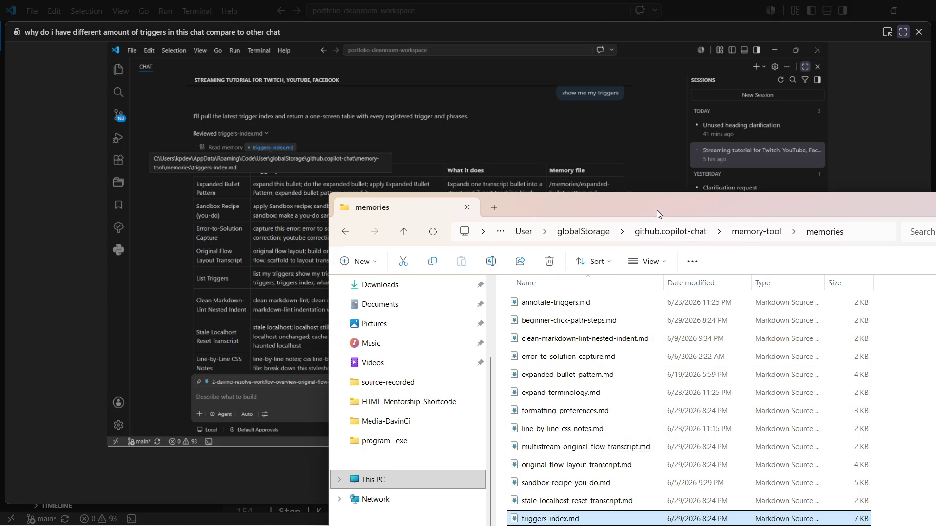
left_click_drag(654, 207, 634, 126)
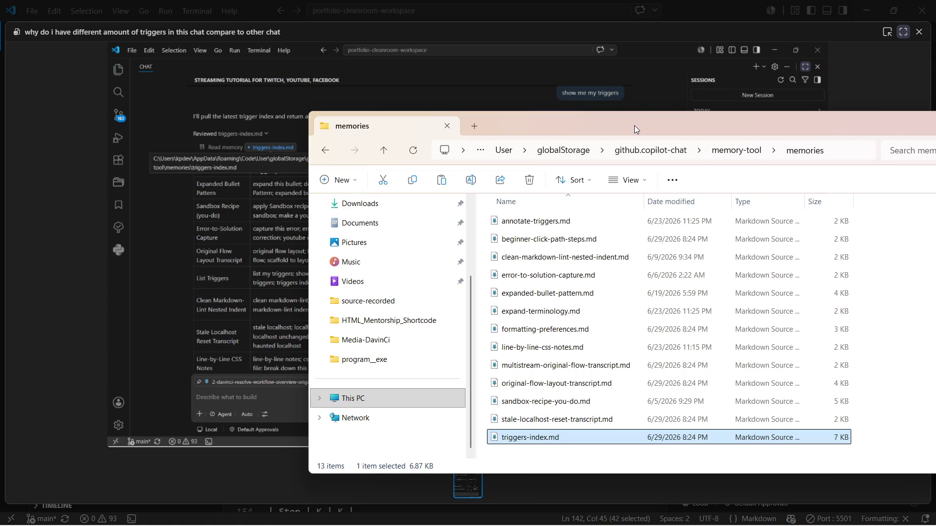
key("ctrl+v")
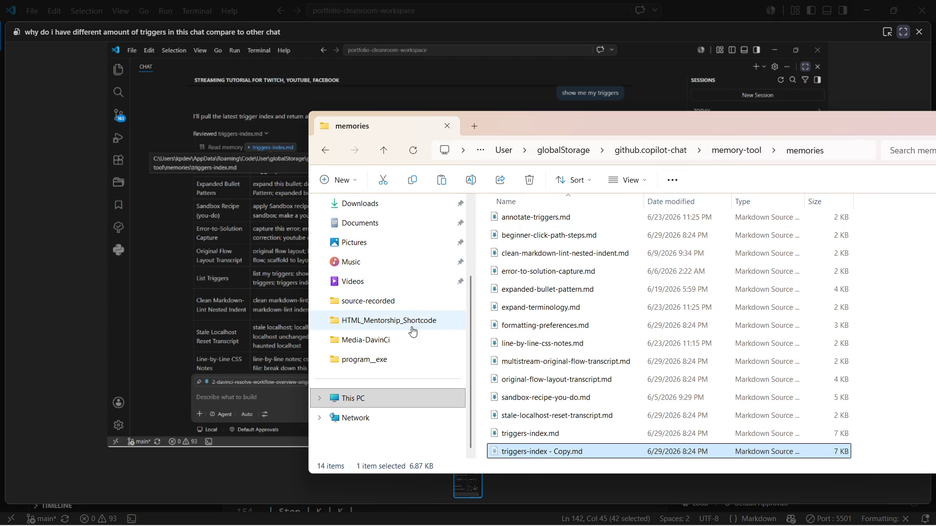
left_click(391, 360)
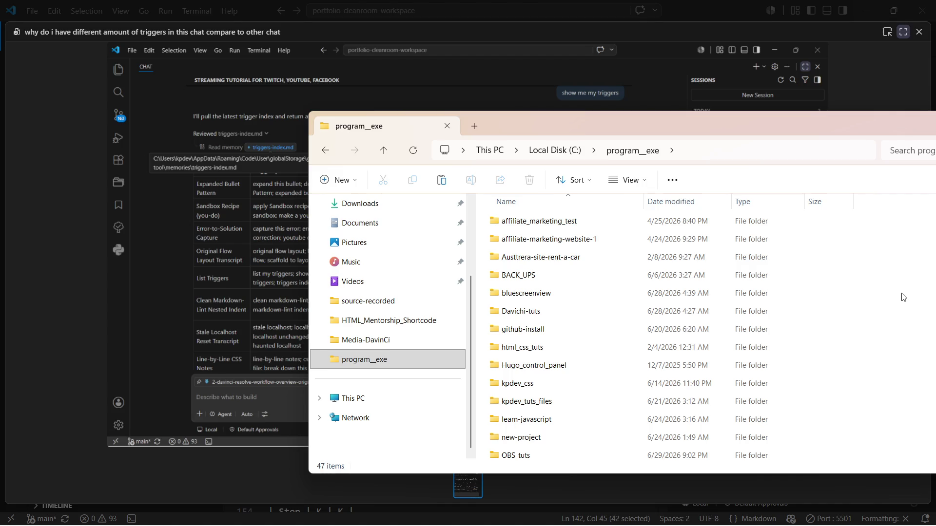
key("ctrl+v")
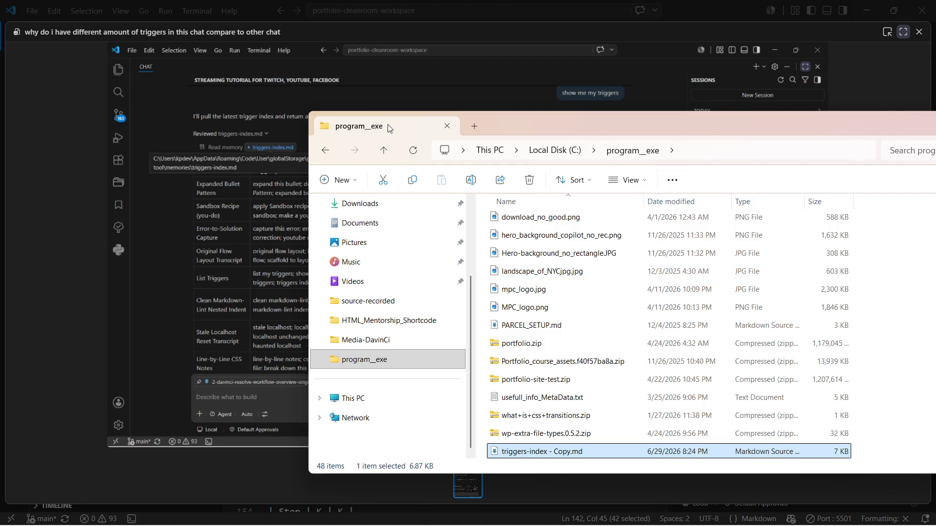
Step back to memory-tool, forward again to program__exe, then put the Explorer window away.
left_click(326, 150)
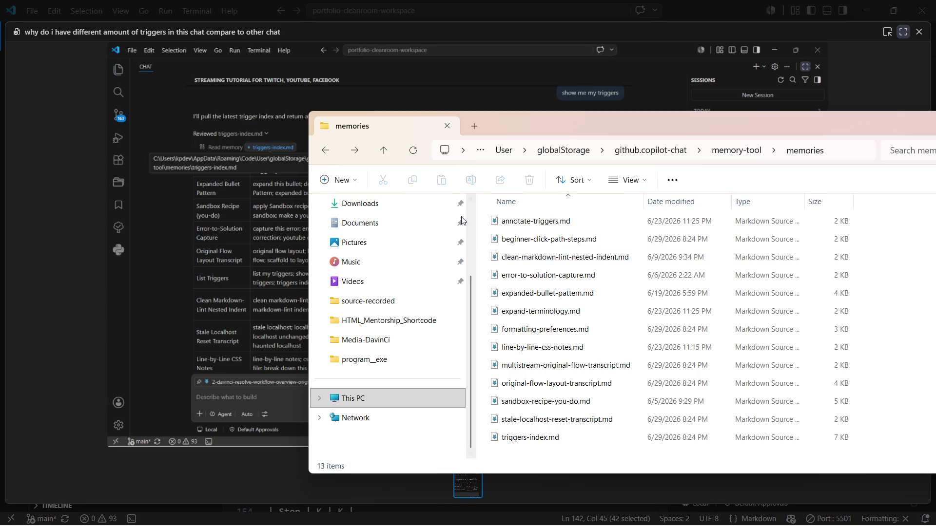
left_click(326, 150)
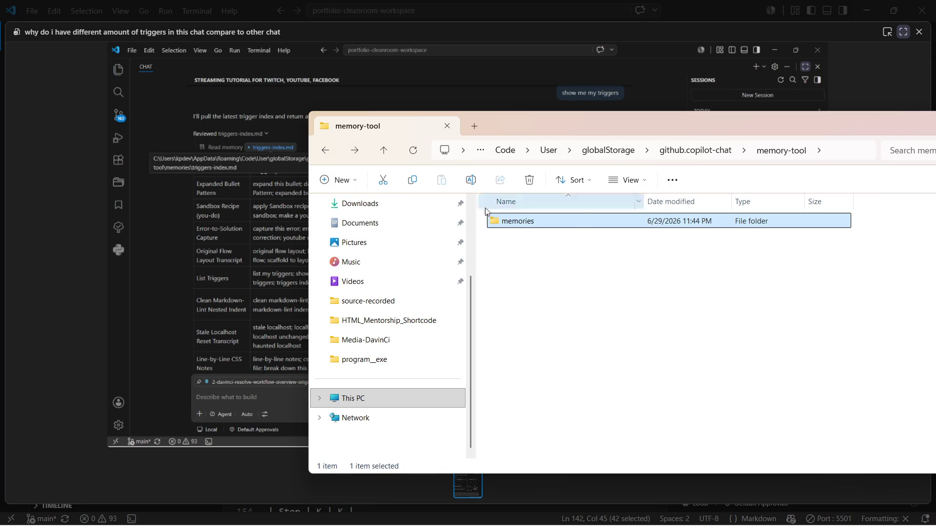
left_click(356, 150)
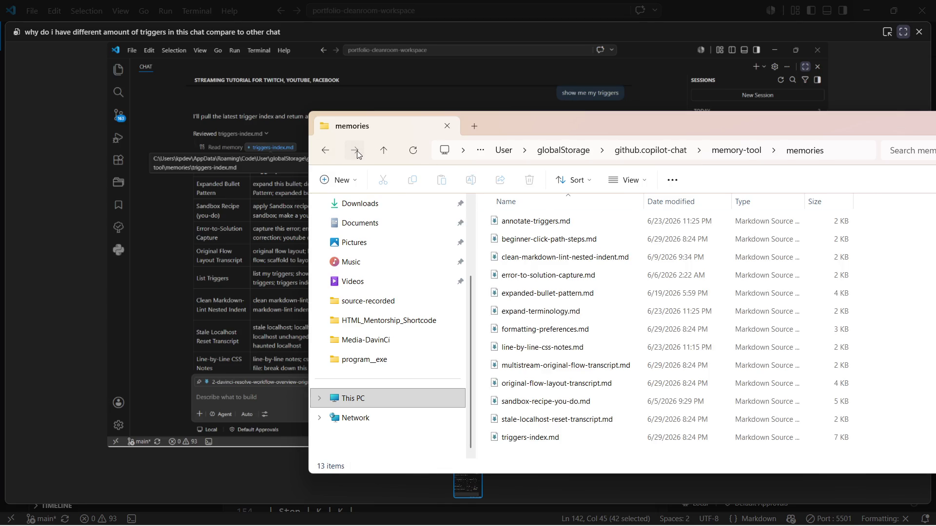
left_click(355, 152)
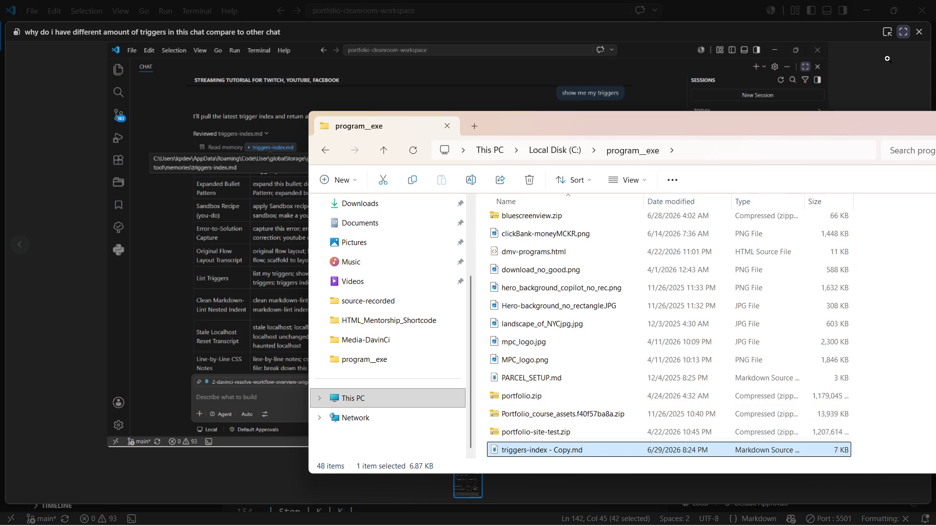
left_click(650, 44)
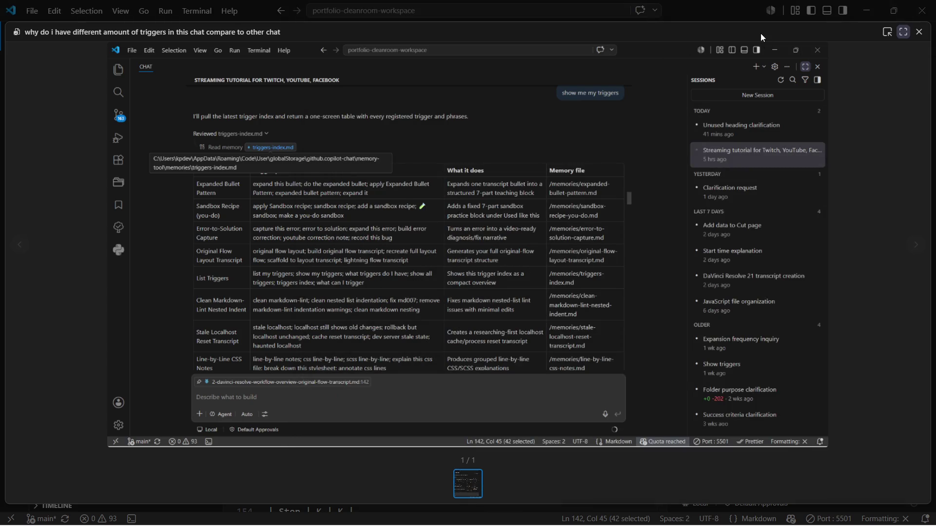
Inspect the attached chat screenshot full-size, then approve Copilot's edit to list-triggers.prompt.md.
left_click(815, 56)
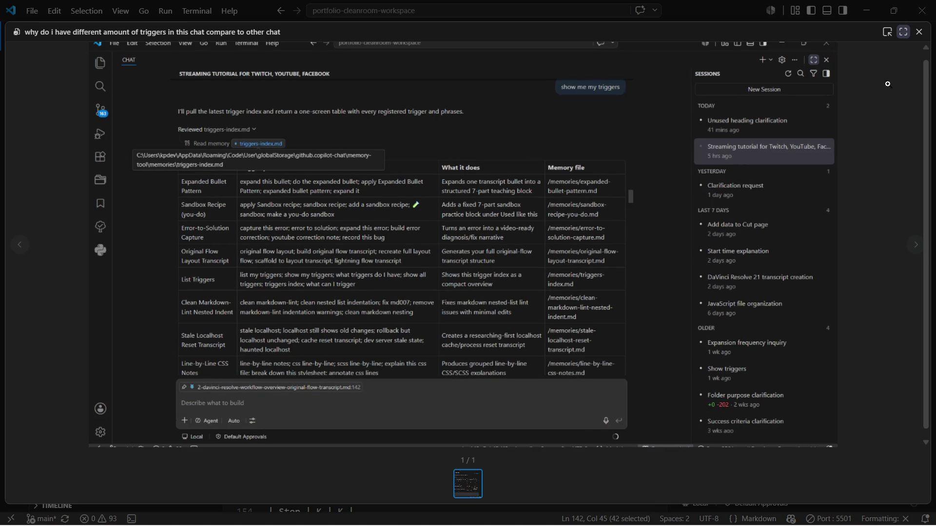
left_click(918, 32)
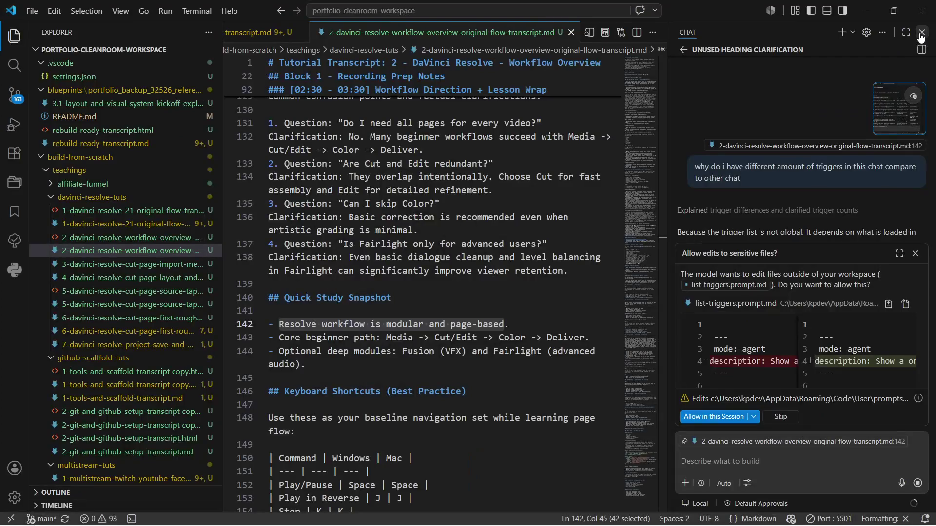
left_click(891, 100)
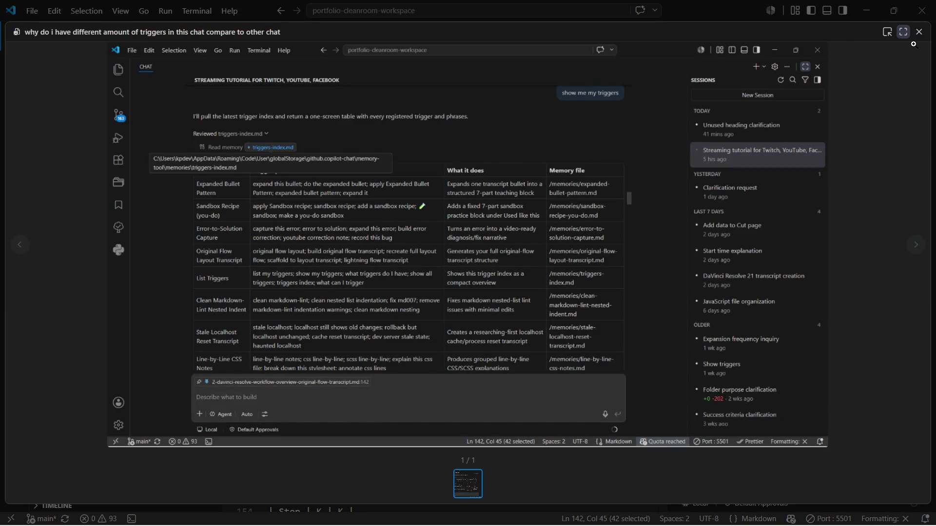
scroll(866, 85, "up", 1)
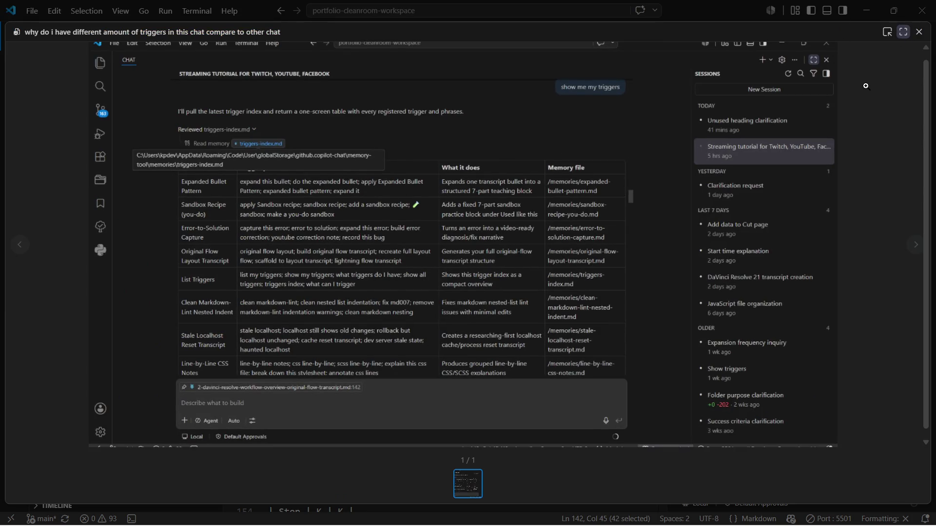
scroll(866, 85, "up", 1)
scroll(865, 85, "up", 2)
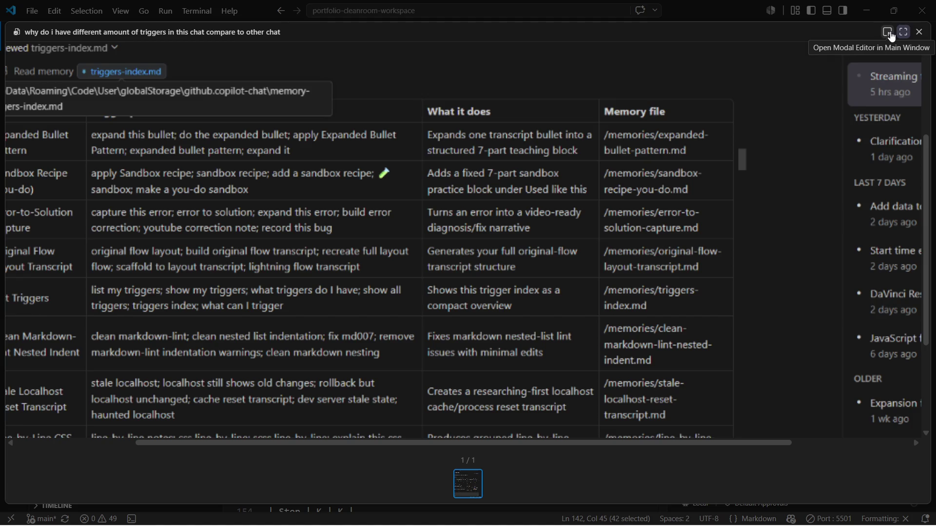
left_click(919, 32)
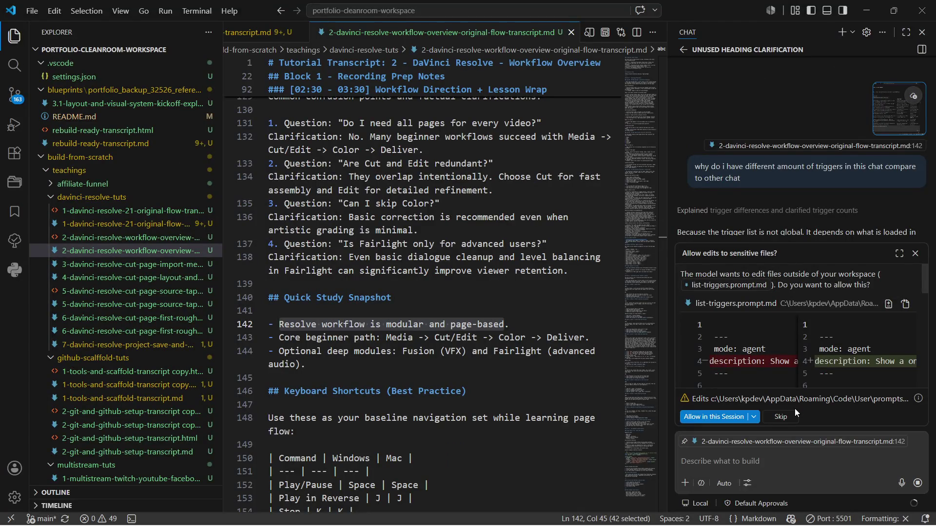
scroll(747, 324, "down", 3)
scroll(747, 324, "down", 2)
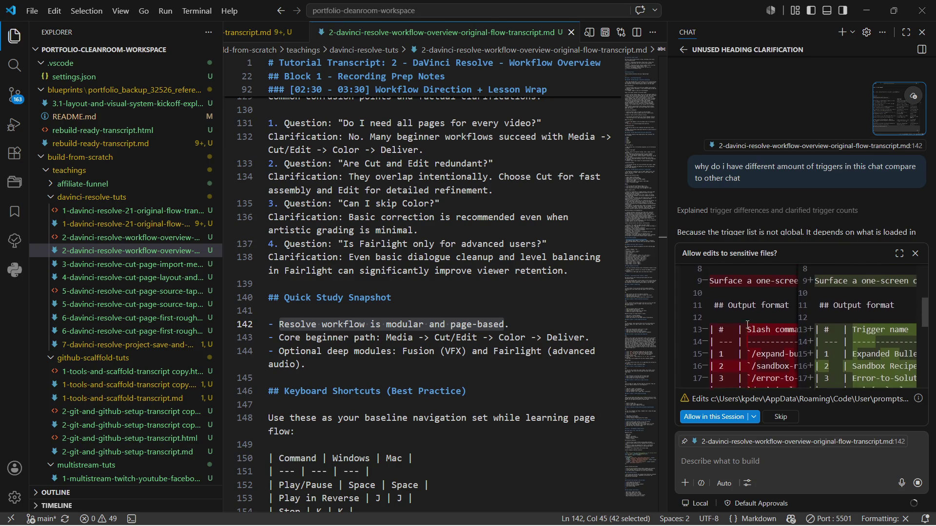
scroll(747, 324, "up", 3)
scroll(747, 325, "up", 2)
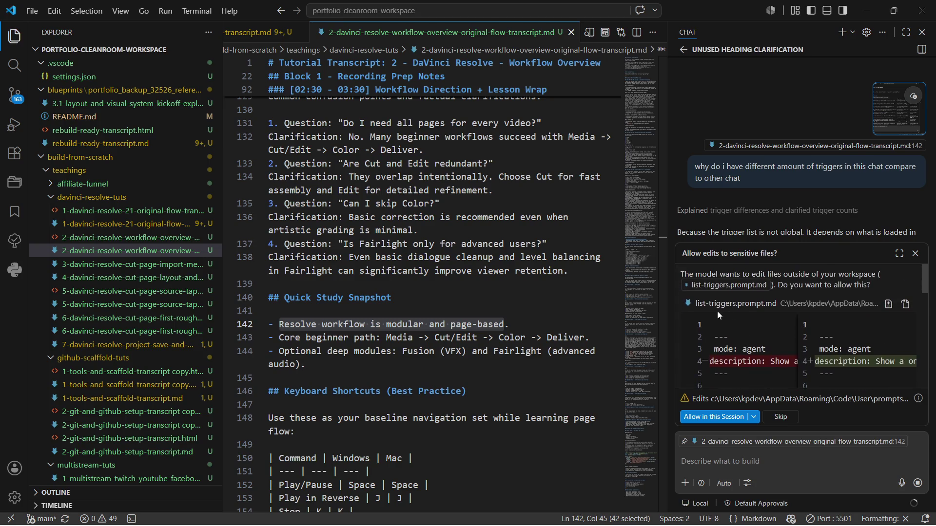
scroll(750, 337, "down", 2)
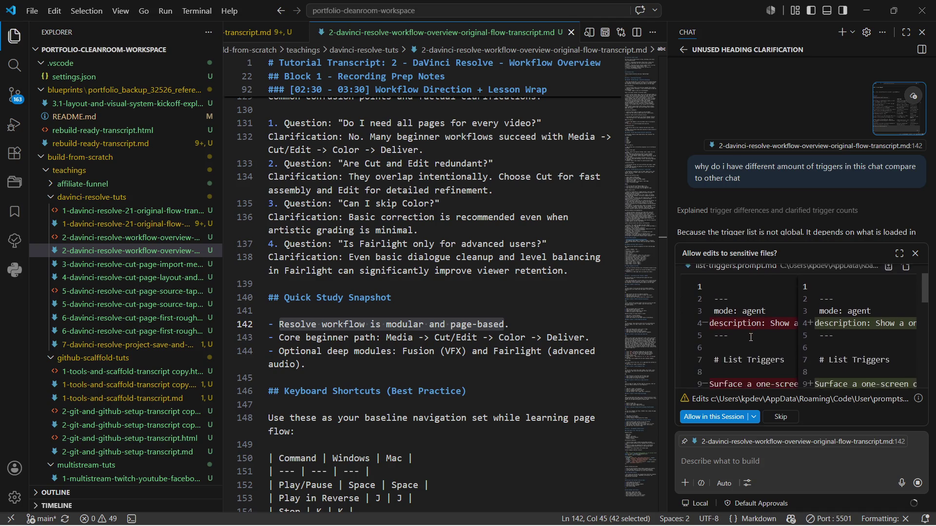
scroll(751, 337, "down", 1)
scroll(751, 337, "down", 1)
scroll(750, 338, "down", 1)
scroll(750, 337, "down", 1)
scroll(750, 337, "down", 2)
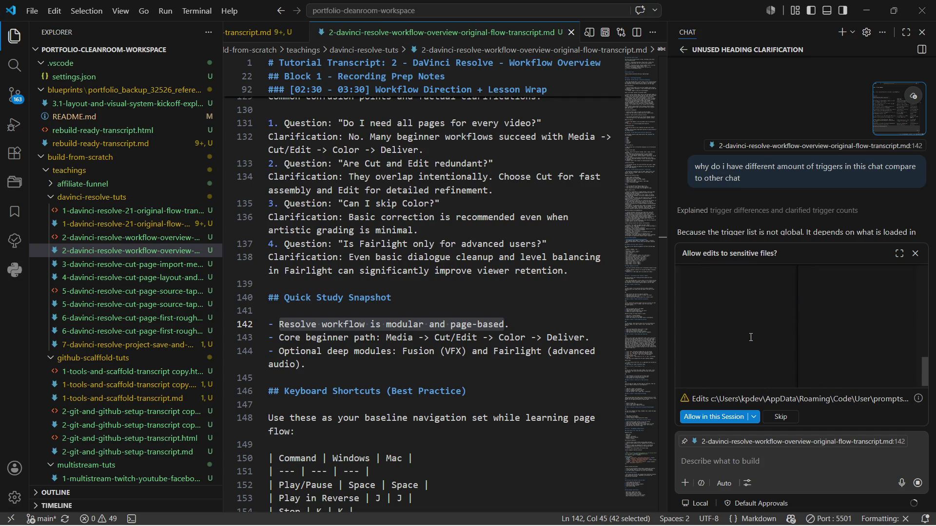
scroll(750, 337, "down", 1)
scroll(750, 338, "down", 1)
scroll(750, 338, "up", 2)
scroll(750, 338, "up", 1)
scroll(750, 337, "down", 1)
scroll(750, 337, "up", 2)
scroll(751, 338, "up", 3)
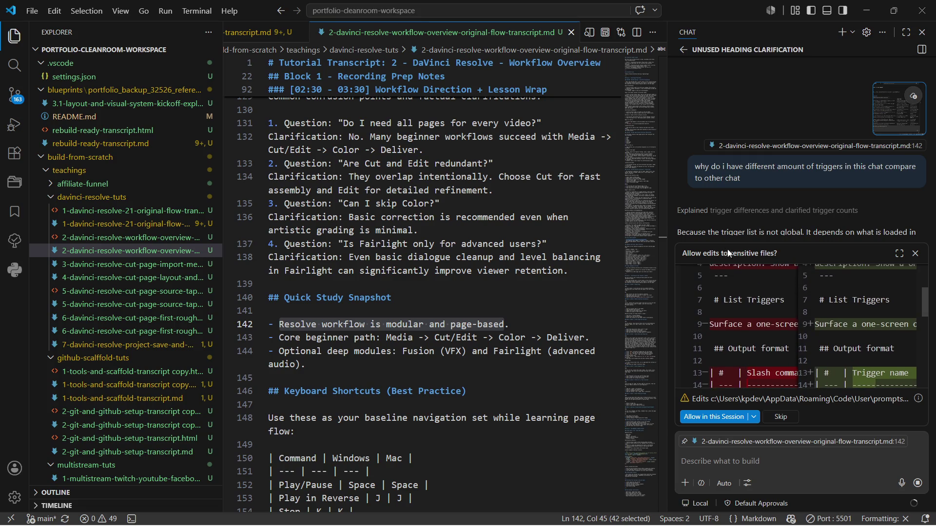
scroll(774, 211, "down", 1)
scroll(774, 212, "down", 1)
scroll(774, 212, "down", 1)
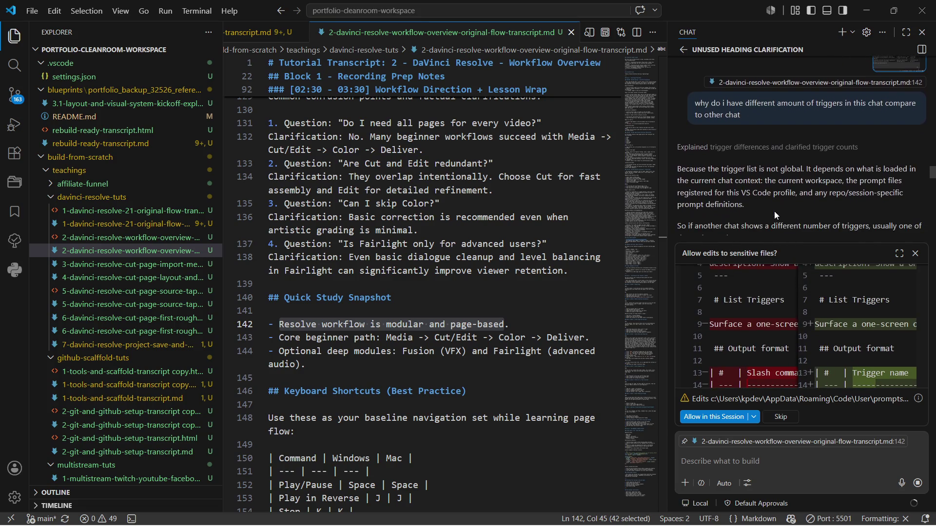
scroll(773, 176, "down", 2)
scroll(773, 175, "down", 1)
scroll(773, 175, "down", 1)
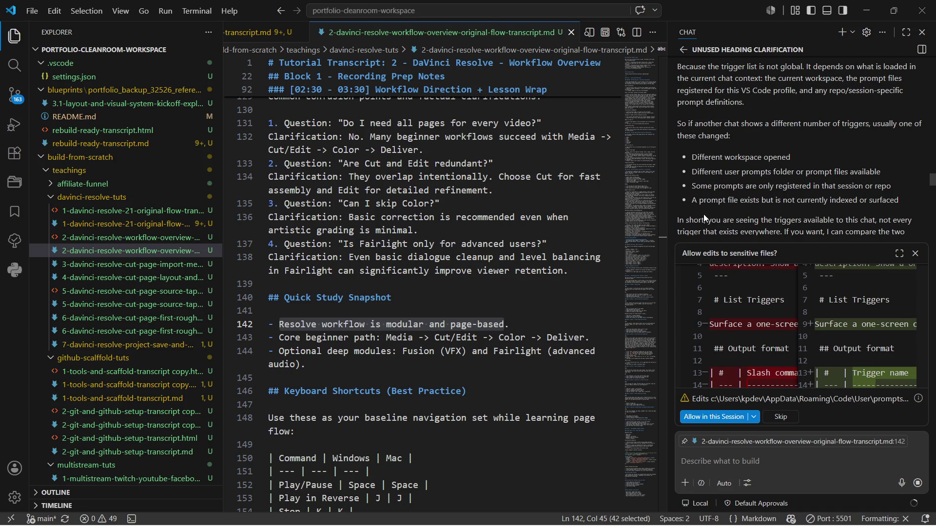
scroll(703, 215, "down", 2)
scroll(704, 215, "down", 2)
scroll(703, 214, "down", 2)
scroll(704, 214, "down", 1)
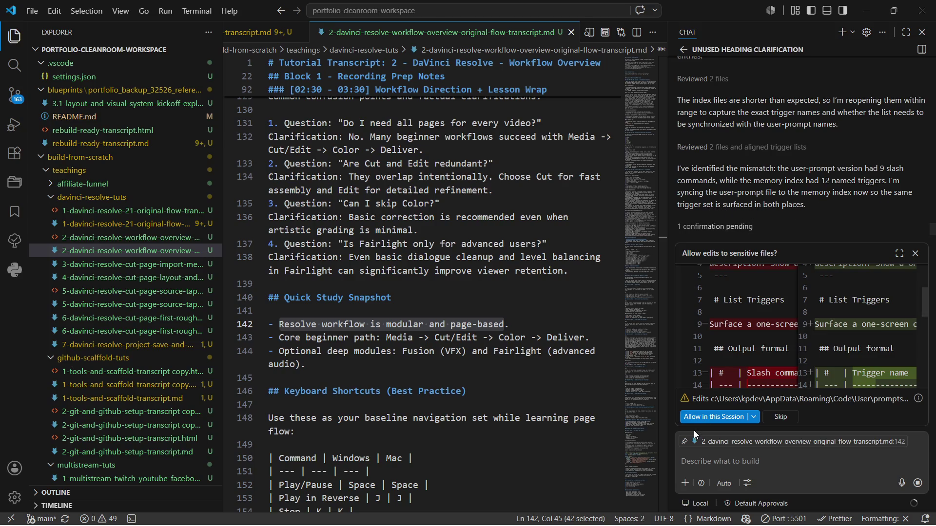
left_click(694, 416)
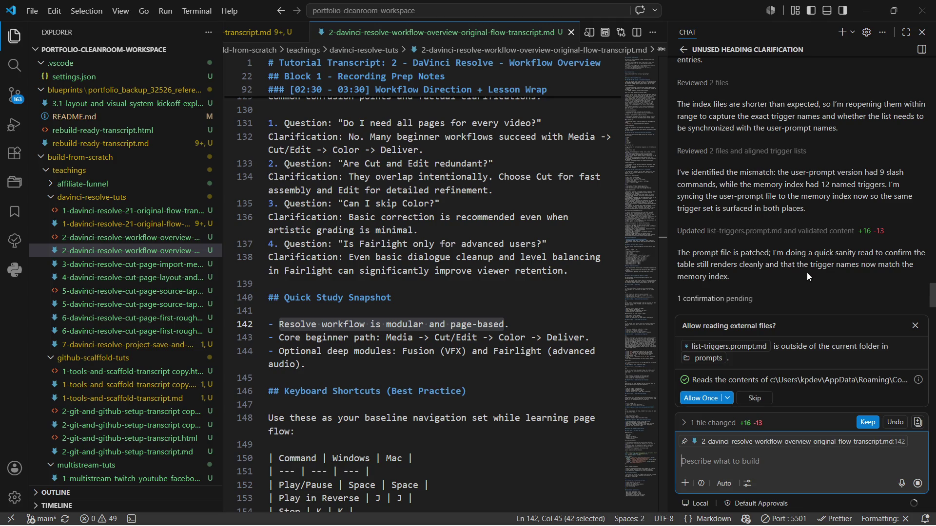
Allow Copilot's one-time read of the prompt file and expand its file review step.
left_click(692, 398)
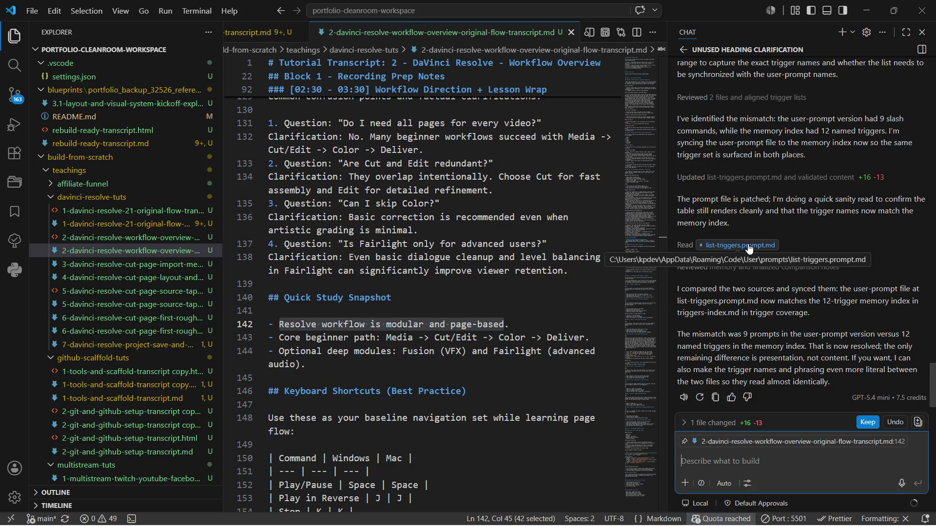
left_click(729, 98)
scroll(741, 104, "up", 3)
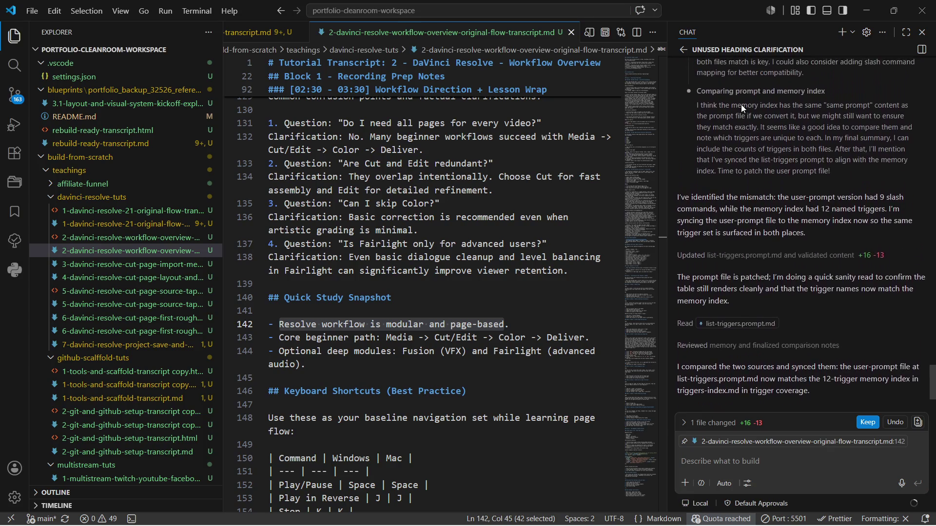
scroll(741, 105, "up", 1)
scroll(741, 105, "up", 1)
scroll(741, 105, "up", 1)
scroll(740, 105, "up", 1)
scroll(741, 105, "up", 2)
scroll(741, 104, "up", 2)
scroll(741, 105, "up", 2)
scroll(741, 105, "up", 2)
scroll(741, 105, "up", 2)
scroll(741, 105, "up", 1)
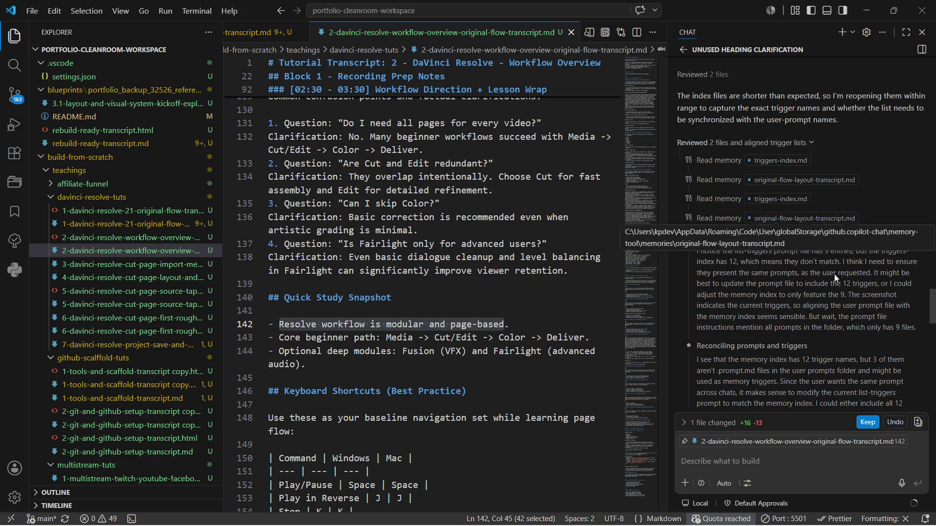
Focus the chat input to start a new message after reading Copilot's reasoning.
left_click(787, 463)
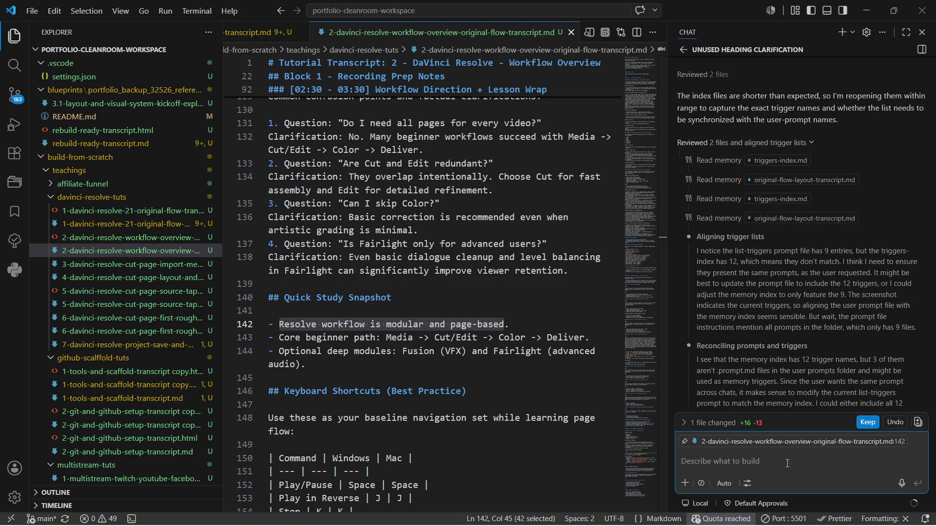
type("can ")
type("you give me the two different ")
type("loc")
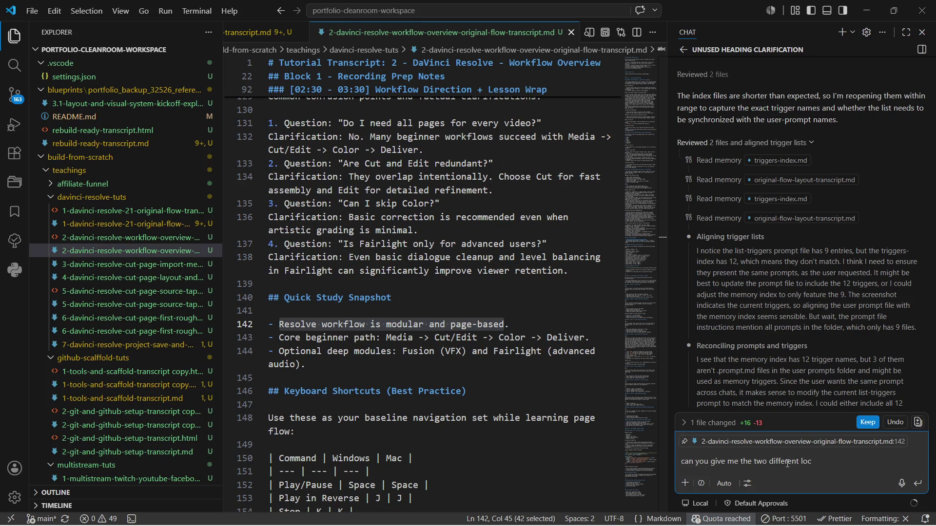
type("ation path")
Send the question asking Copilot for the two different trigger location paths.
key("Return")
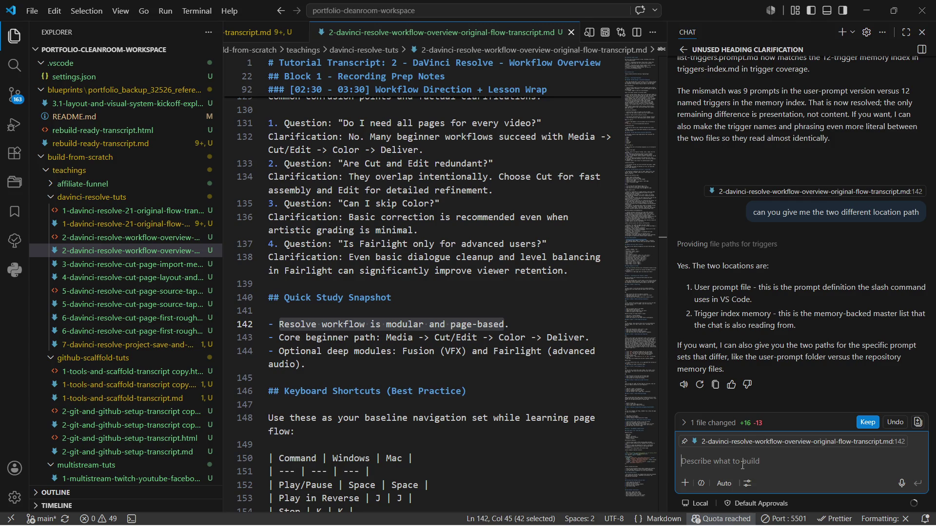
type("yes")
type(" and make sure i get the ")
type("file l")
type("oc")
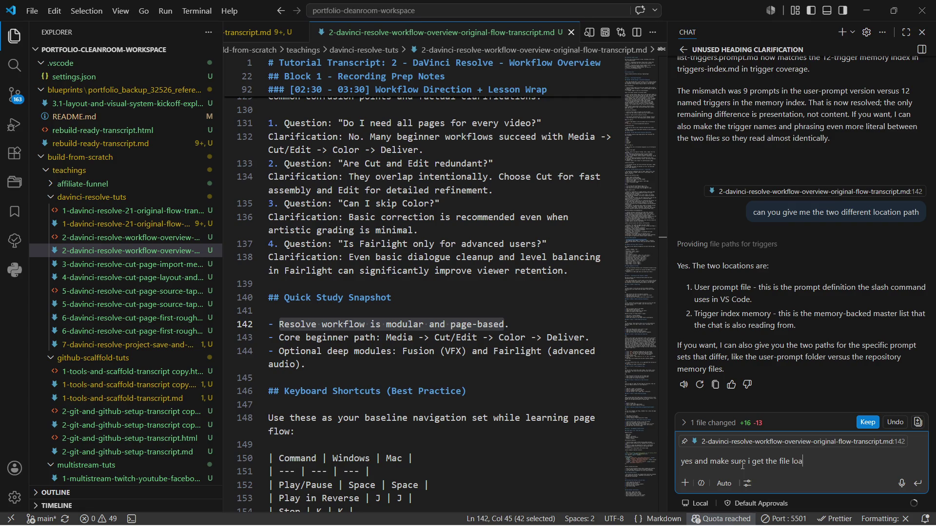
type("ations")
Send the follow-up 'yes and make sure i get the file locations'.
key("Return")
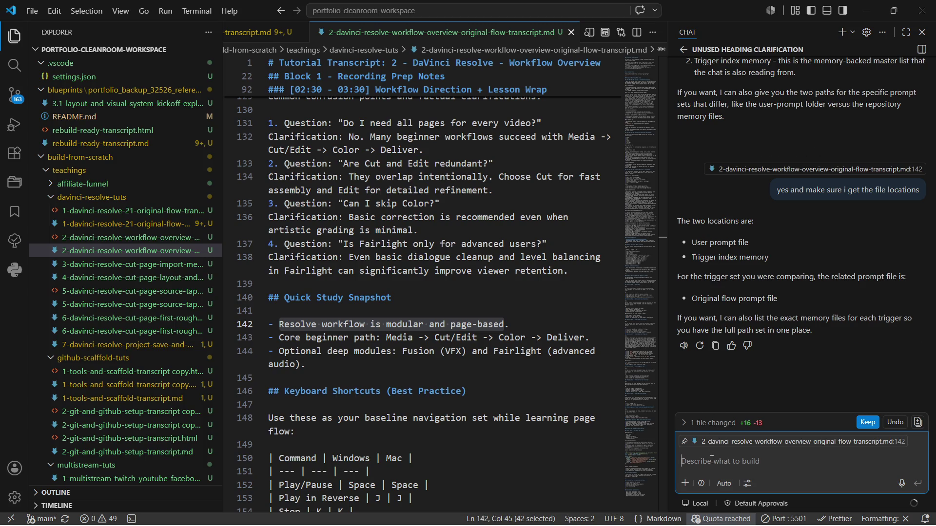
type("no i")
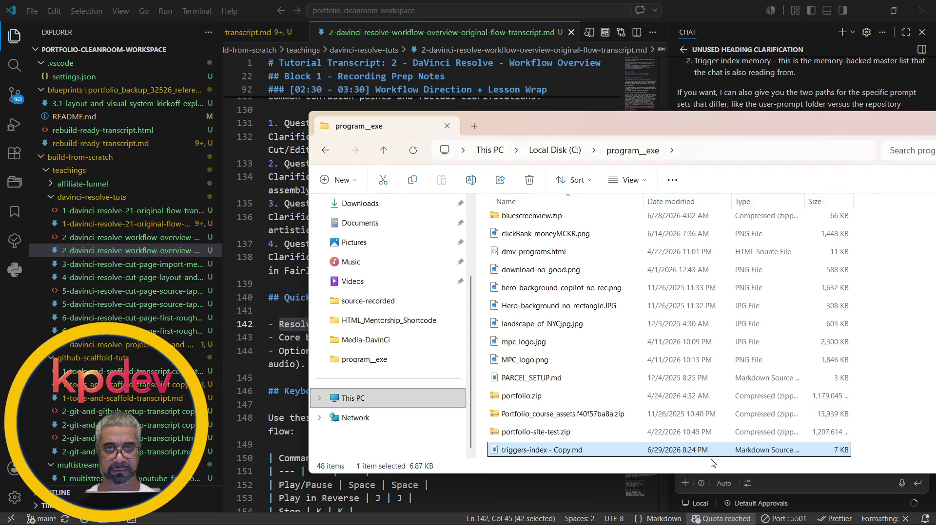
Glance at File Explorer, then finish correcting and send the request for physical path locations.
key("alt+Tab")
key("alt+Tab")
key("Escape")
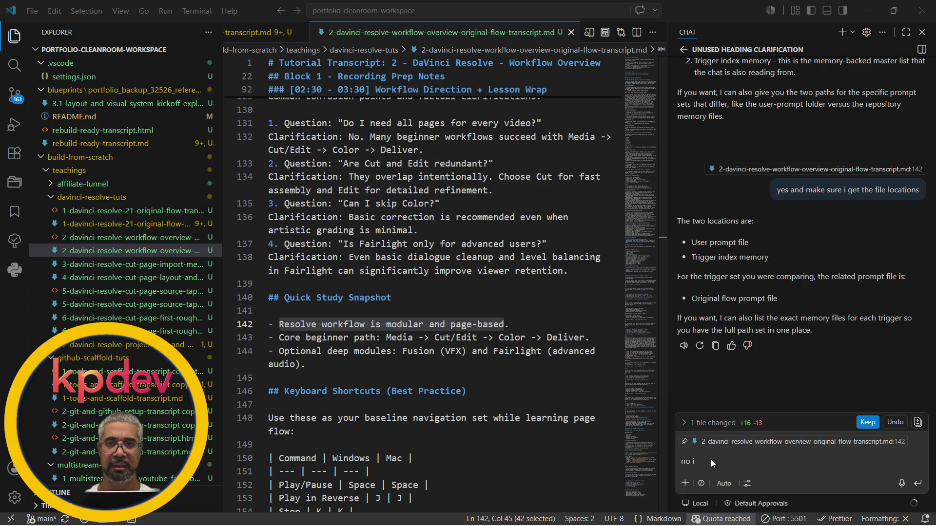
left_click(711, 459)
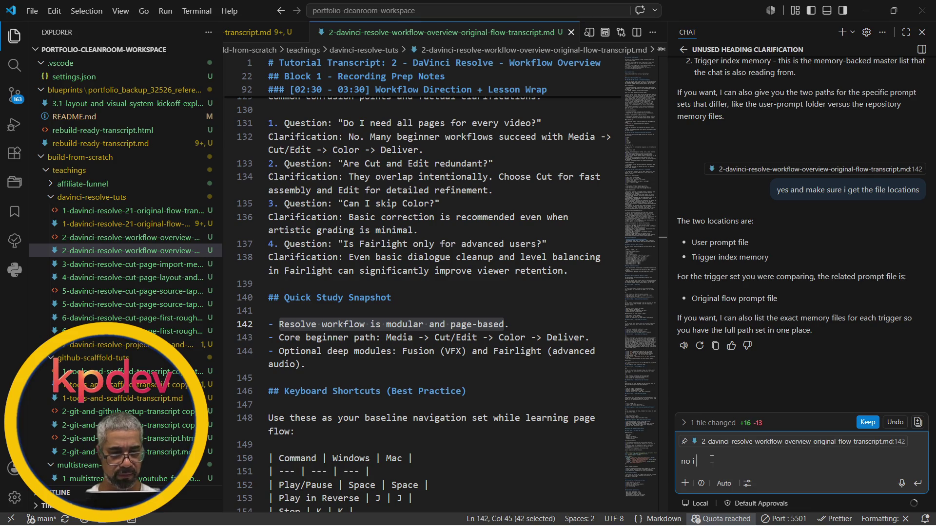
type("au")
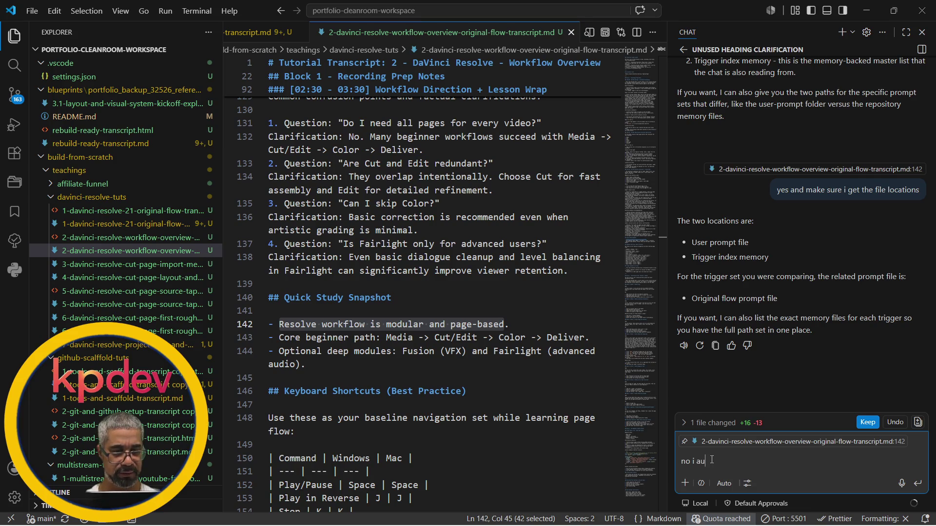
type("ctually want the phyci")
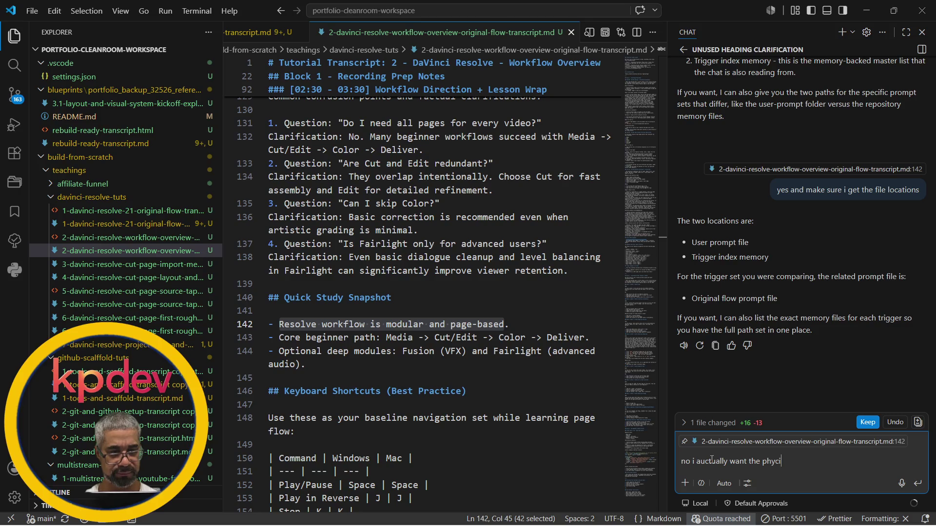
key("BackSpace")
type("sica")
key("BackSpace")
key("BackSpace")
key("BackSpace")
type("ical path ")
type("ocations")
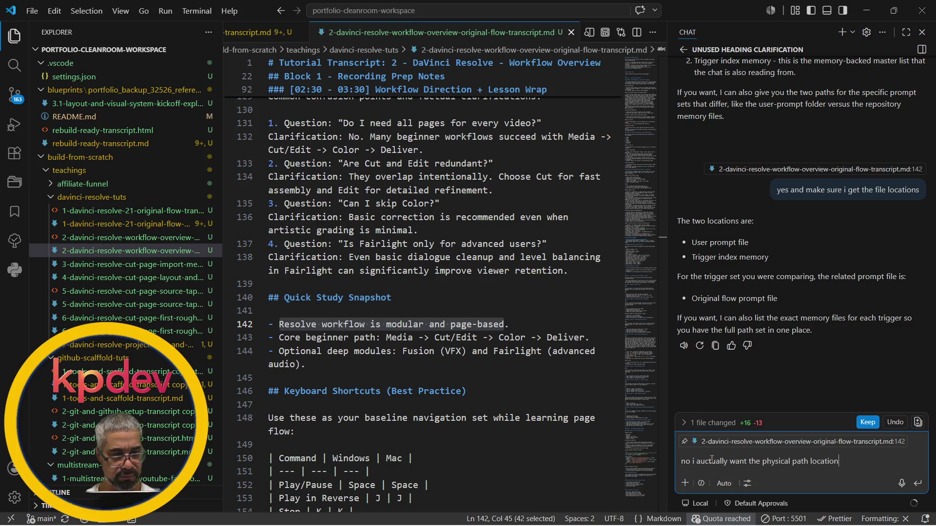
key("Return")
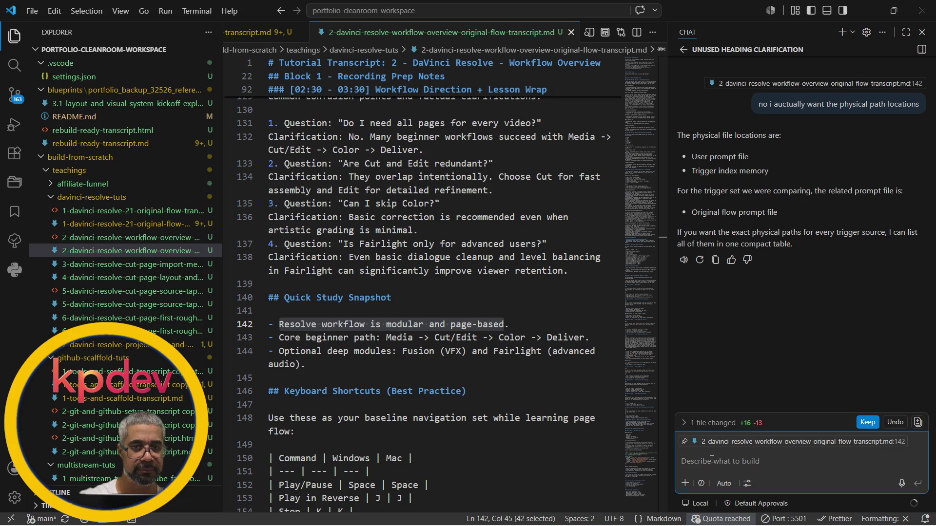
mouse_move(684, 157)
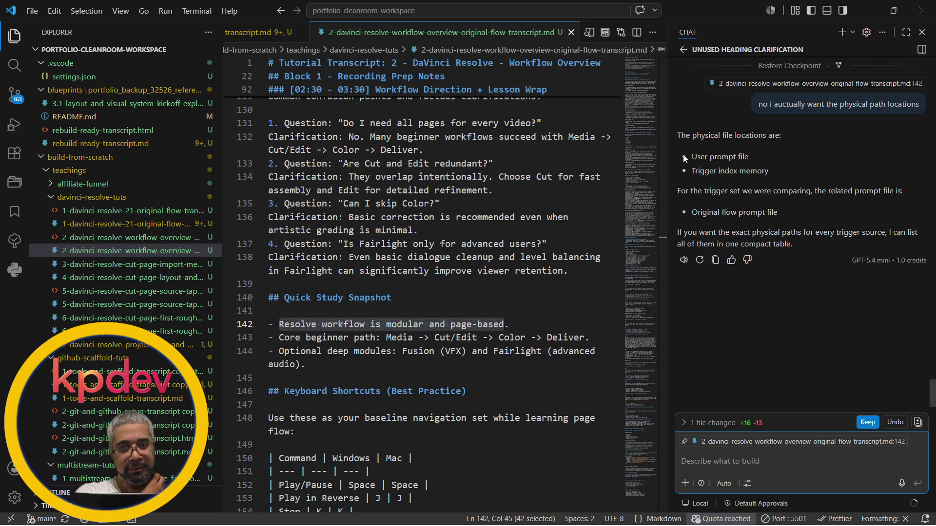
scroll(719, 159, "up", 3)
scroll(719, 159, "down", 2)
scroll(719, 158, "up", 2)
scroll(719, 158, "down", 2)
scroll(719, 159, "up", 5)
scroll(719, 159, "up", 4)
scroll(719, 158, "up", 1)
scroll(719, 159, "up", 3)
scroll(719, 158, "up", 3)
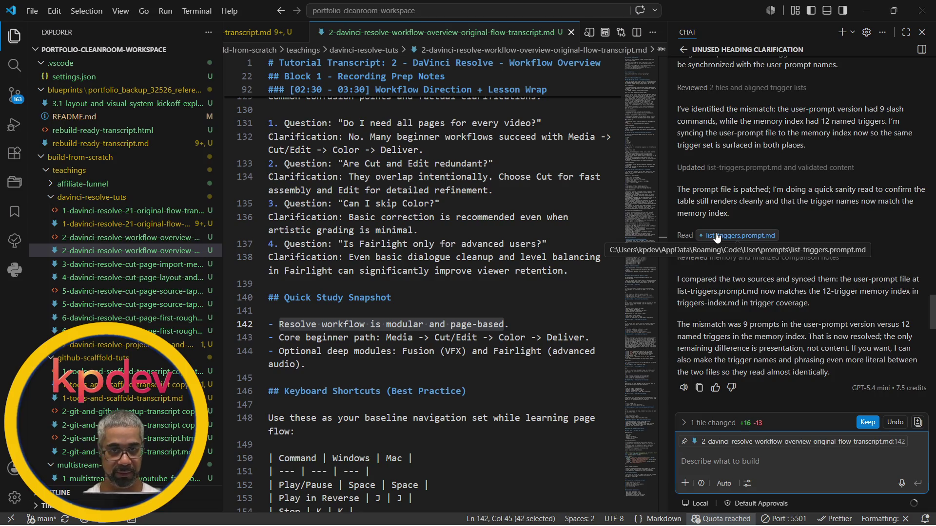
Open list-triggers.prompt.md from the chat link and dismiss its tab options menu.
key("super")
key("super")
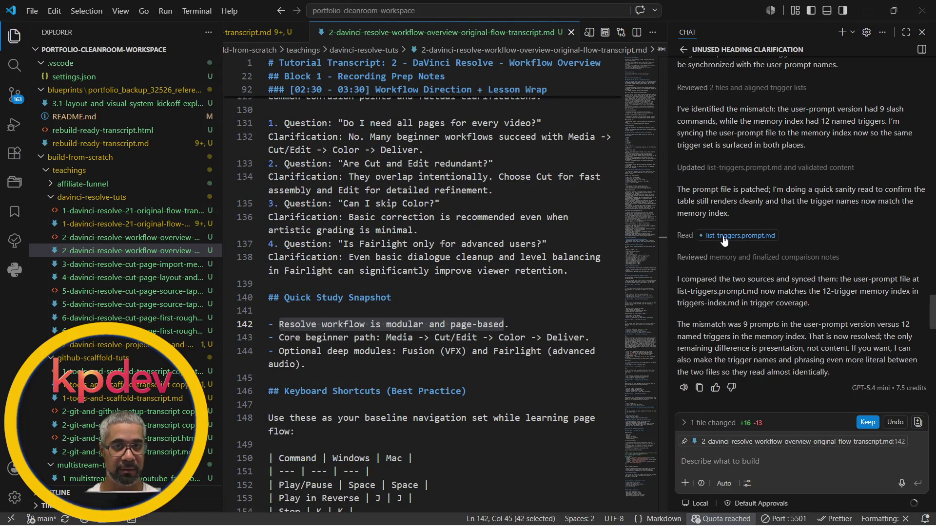
left_click(740, 236)
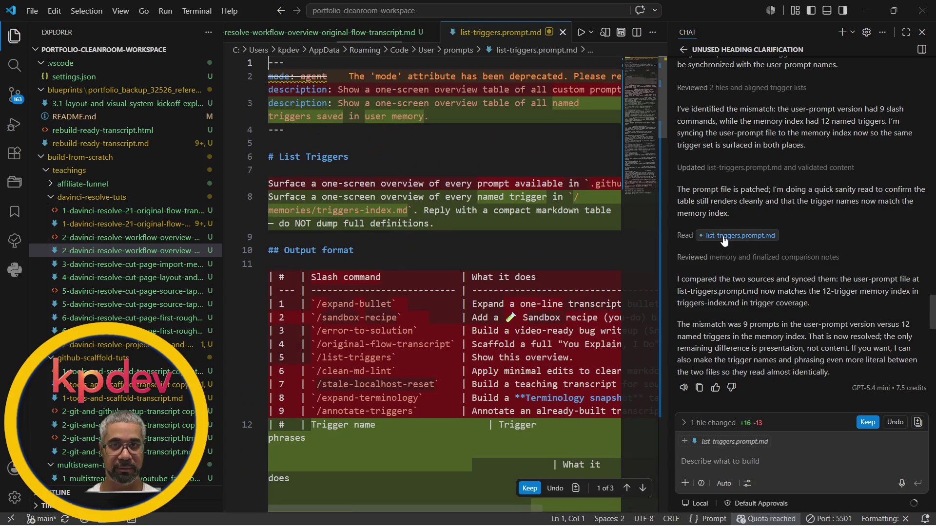
right_click(496, 32)
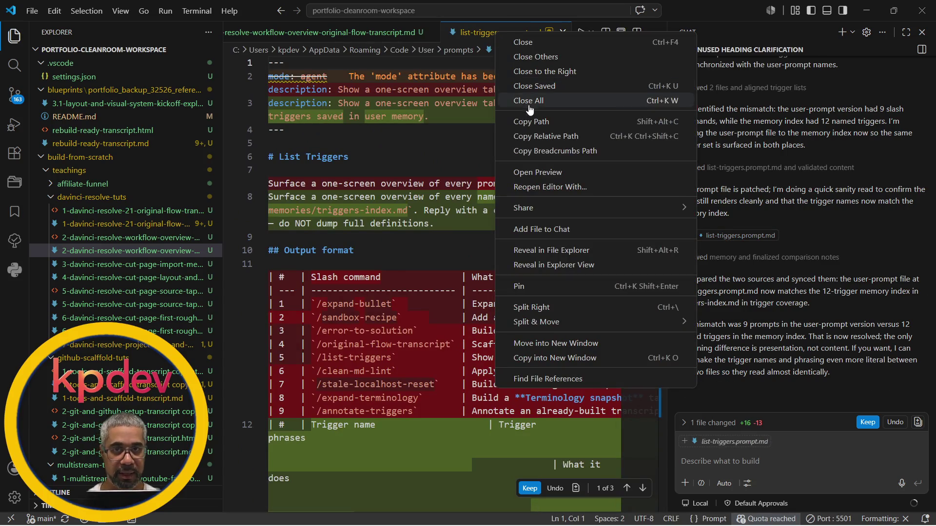
key("Escape")
Switch over to the Chrome appdata window.
key("alt+Tab")
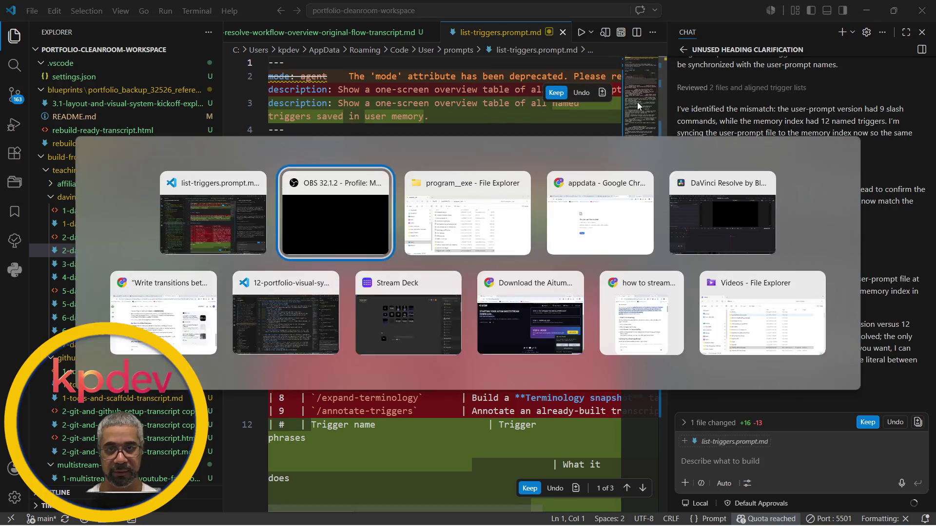
key("alt+Tab")
key("alt+Tab")
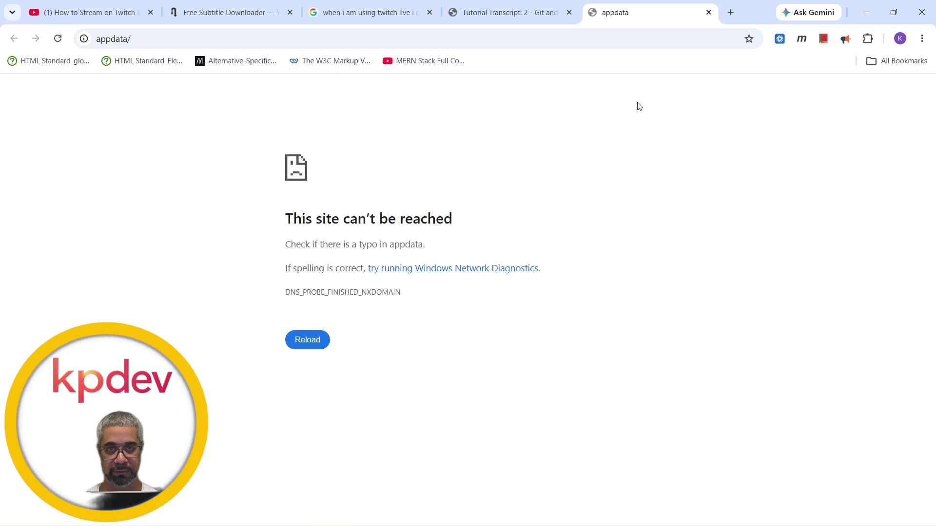
key("super")
type("no")
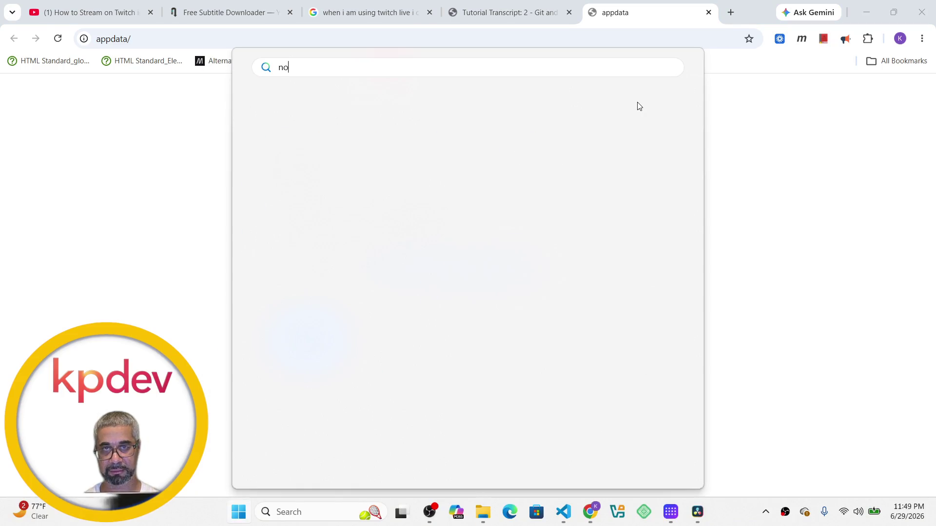
Launch Notepad with the 'latest' notes, maximize it and start an in-file search.
key("Return")
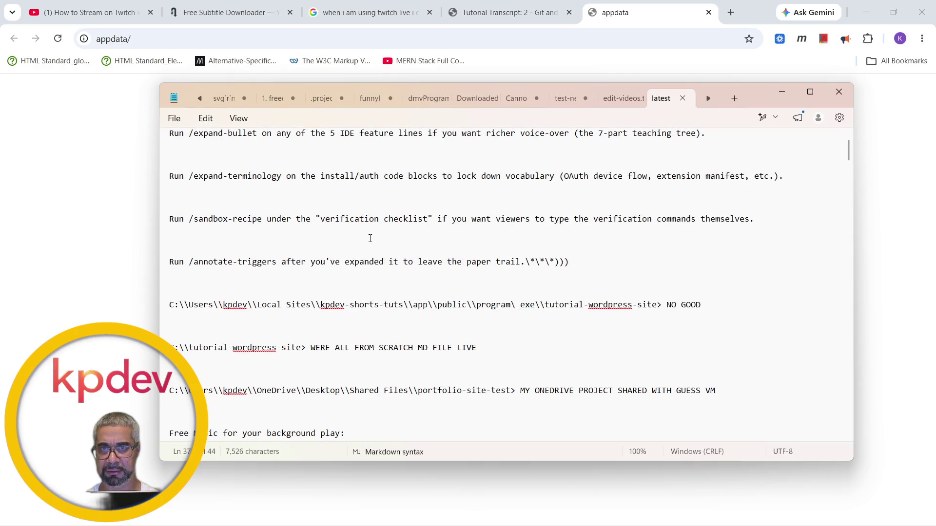
scroll(370, 238, "up", 1)
scroll(371, 239, "down", 1)
scroll(370, 239, "down", 10)
scroll(370, 238, "down", 10)
scroll(370, 239, "up", 10)
scroll(370, 238, "up", 10)
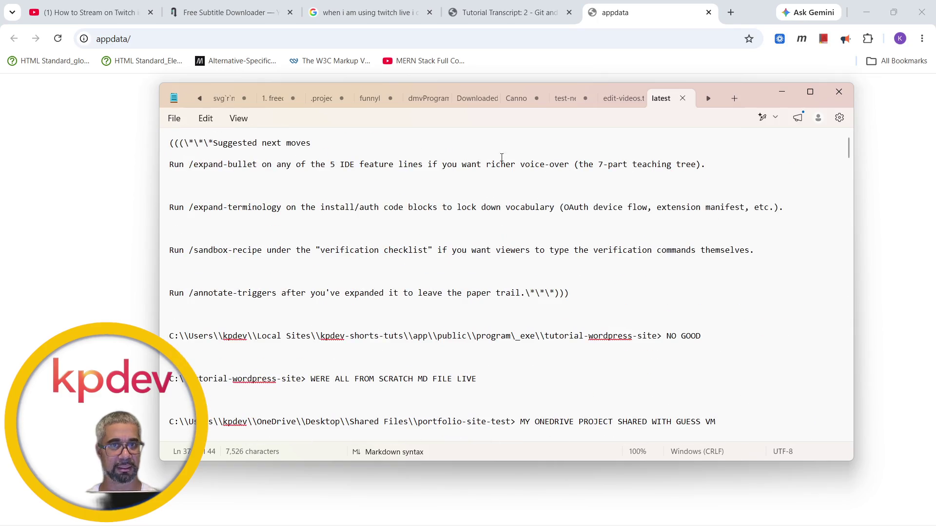
left_click(811, 91)
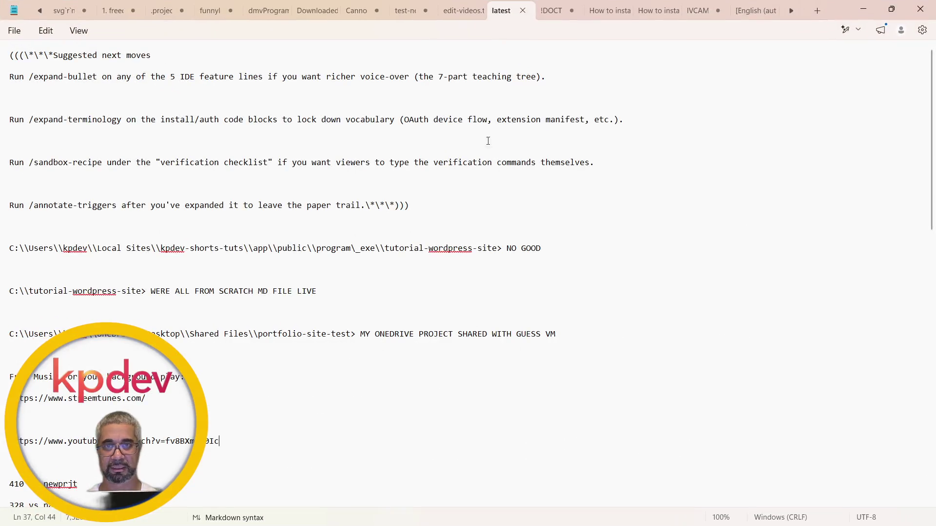
scroll(143, 207, "down", 5)
scroll(143, 208, "down", 7)
scroll(142, 208, "down", 8)
scroll(143, 207, "up", 1)
scroll(143, 207, "up", 15)
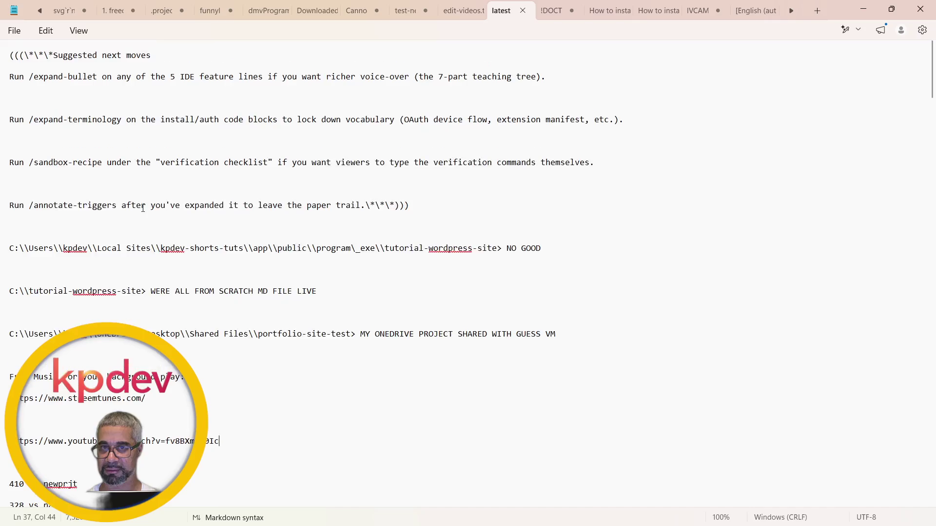
scroll(143, 208, "down", 10)
scroll(143, 208, "down", 8)
scroll(143, 208, "down", 5)
scroll(143, 208, "down", 5)
scroll(143, 207, "up", 10)
scroll(142, 209, "up", 10)
scroll(143, 208, "down", 5)
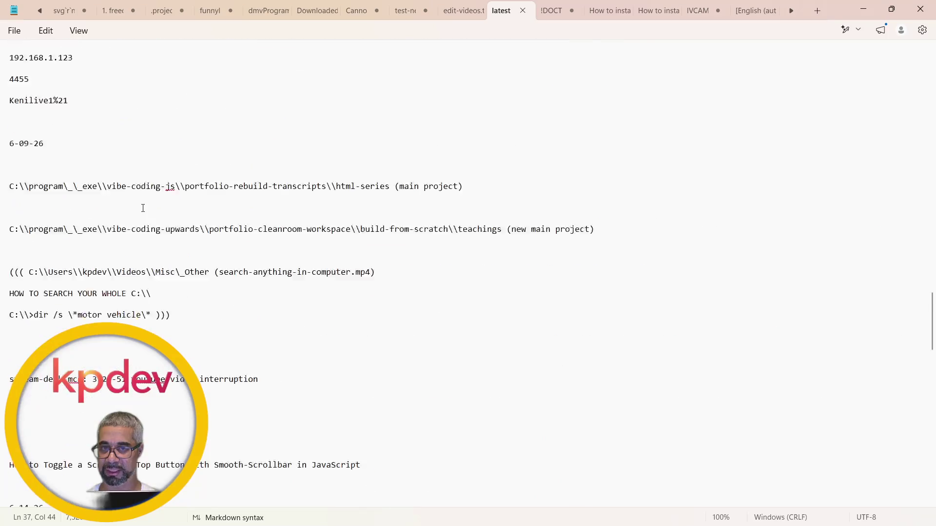
scroll(142, 208, "down", 5)
scroll(142, 207, "up", 5)
scroll(142, 208, "up", 5)
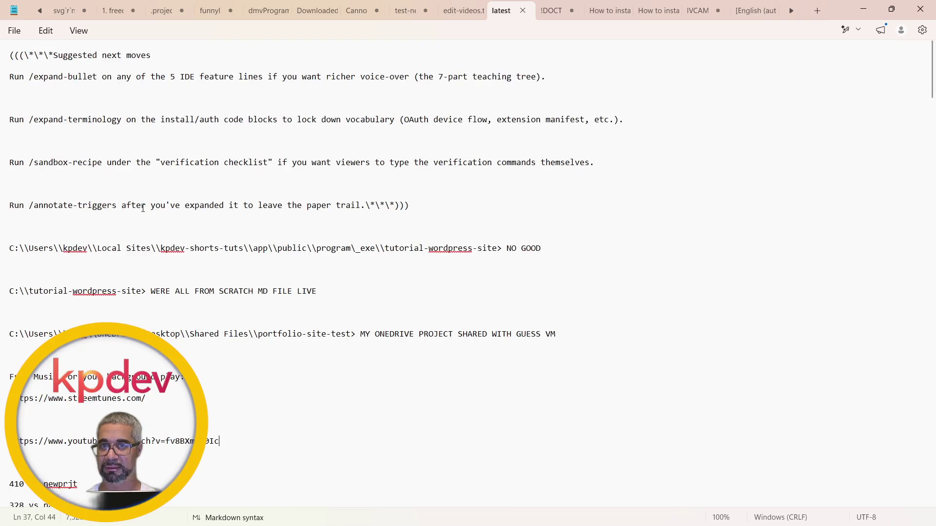
key("ctrl+f")
type("t")
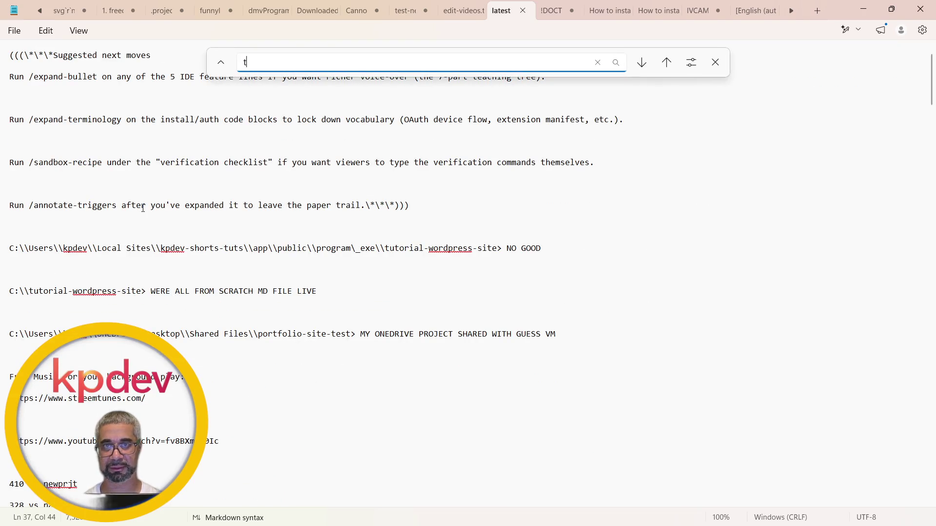
type("riggers")
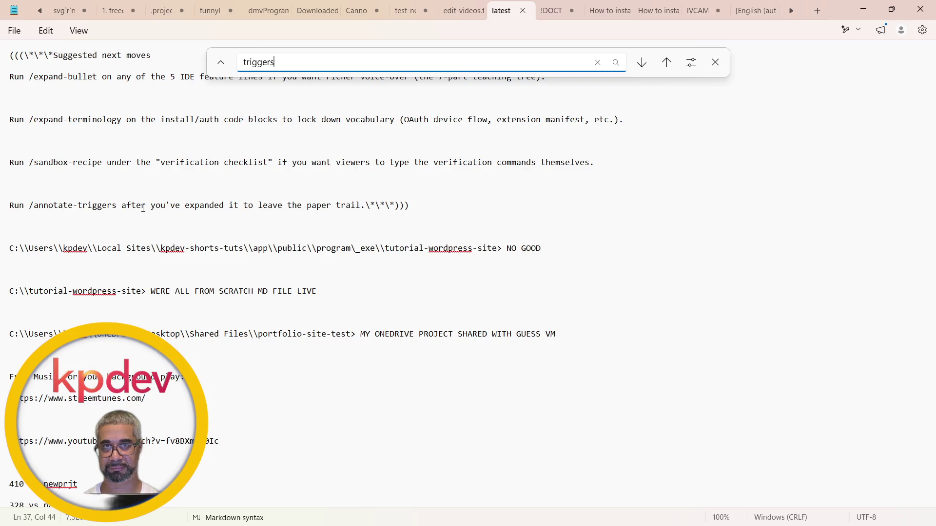
Find 'triggers' and paste the list-triggers.prompt.md path above the triggers-index.md path.
key("Return")
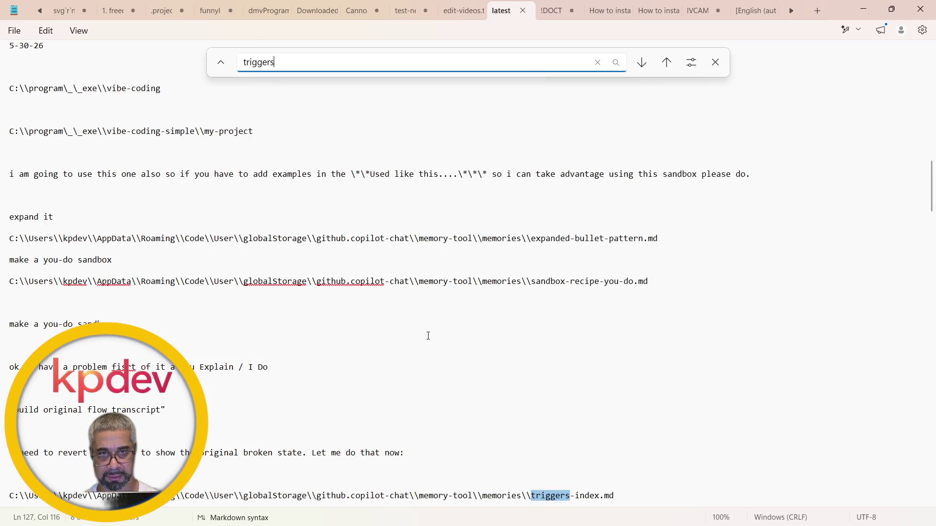
scroll(478, 371, "down", 3)
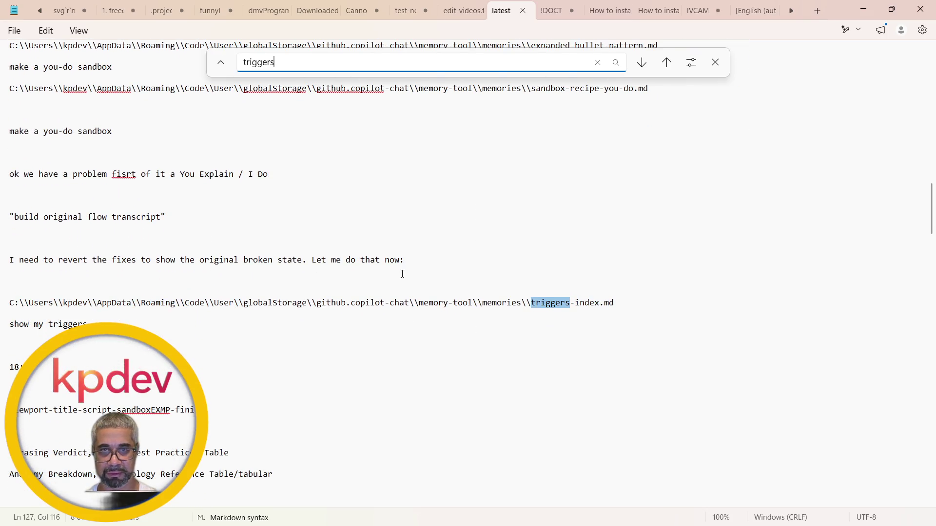
left_click(78, 281)
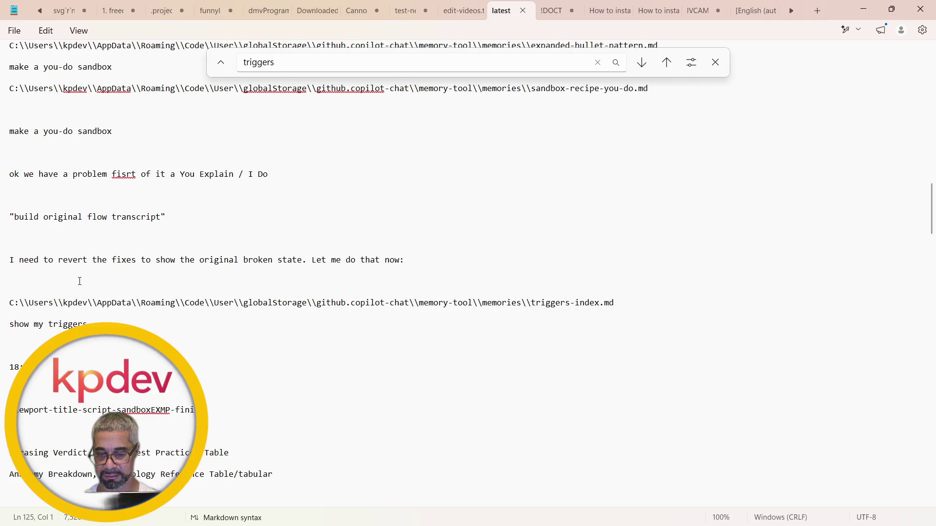
type("C:\\Users\\kpdev\\AppData\\Roaming\\Code\\User\\prompts\\list-triggers.prompt.md")
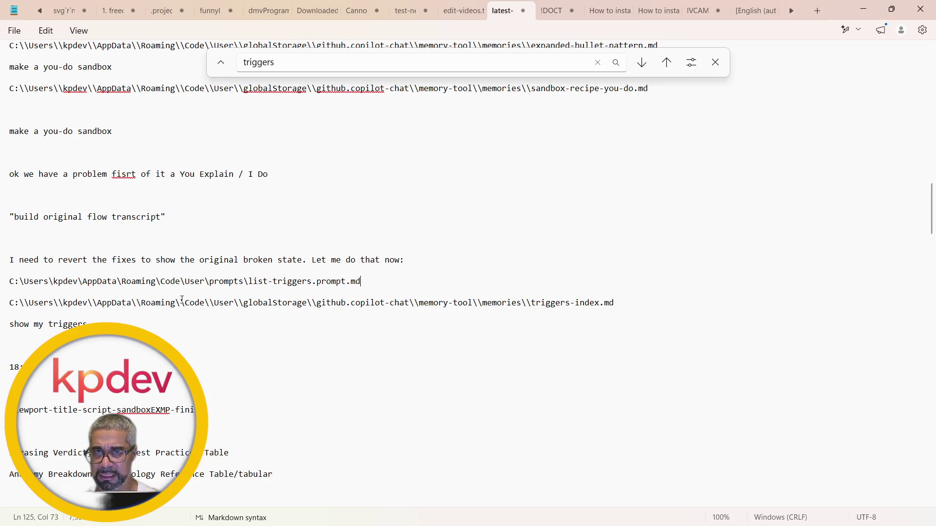
left_click(28, 303)
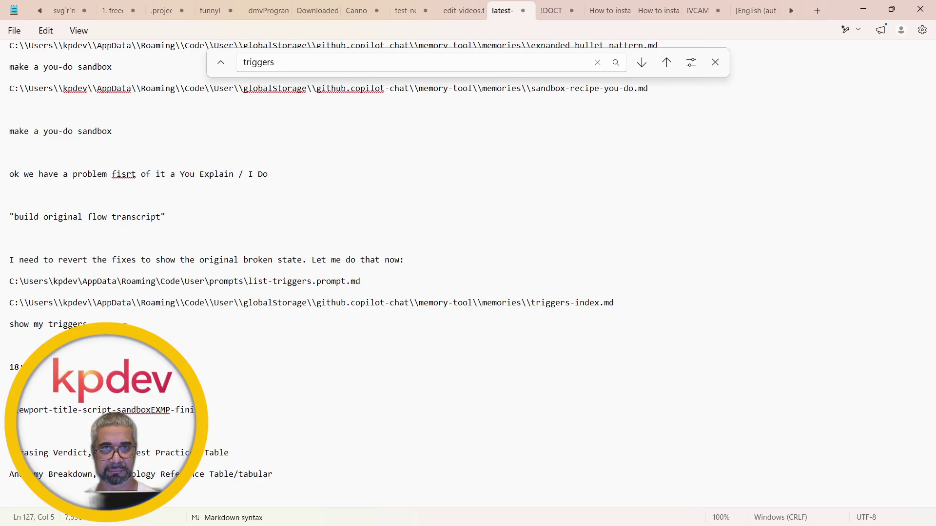
left_click(88, 325)
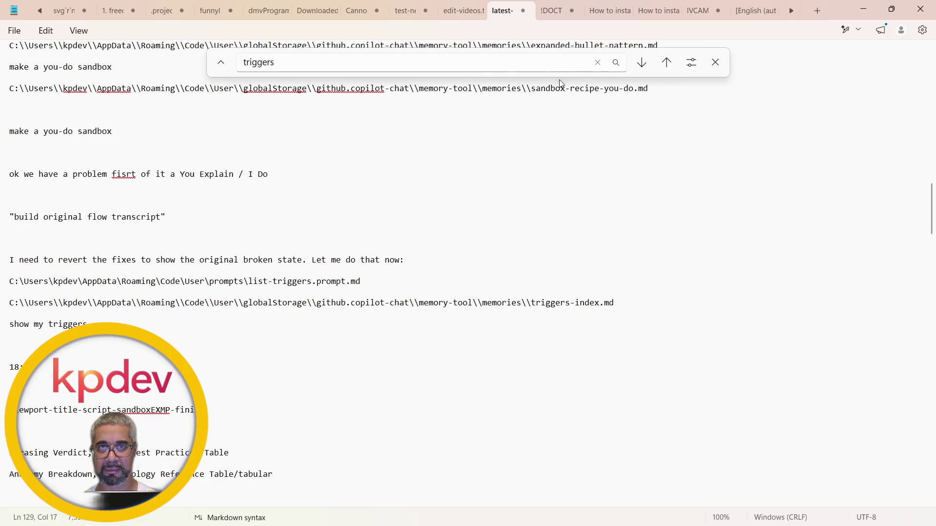
left_click(717, 63)
Select the notes from line 114 to the end and return to Visual Studio Code.
left_click(654, 167)
key("ctrl+shift+End")
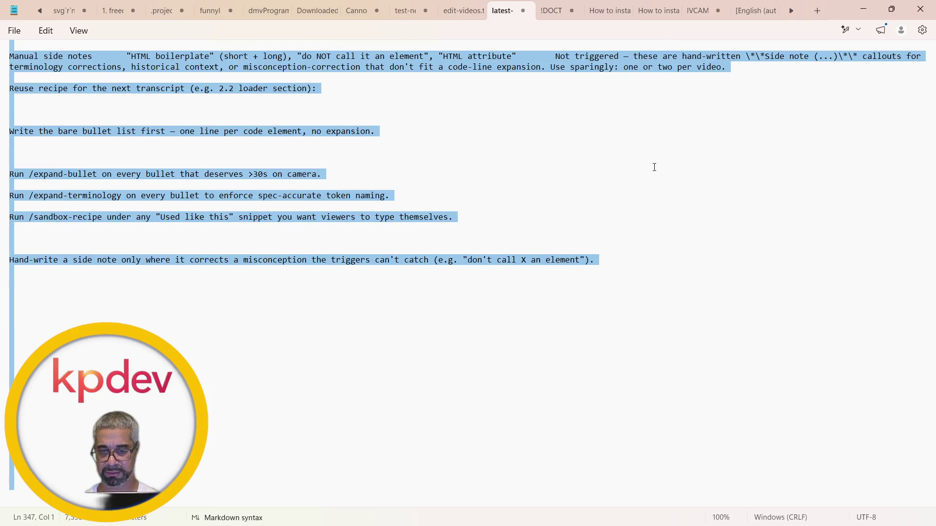
key("alt+Tab")
key("alt+Tab")
key("alt+Tab")
key("Tab")
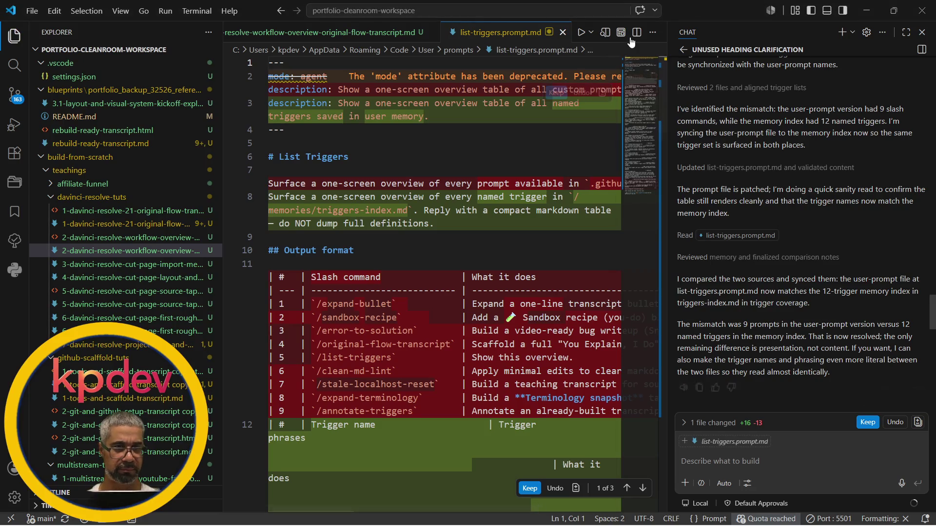
Close the prompt file and draft a new chat asking to fix the malfunctioning syntax, pasting the notes.
left_click(562, 33)
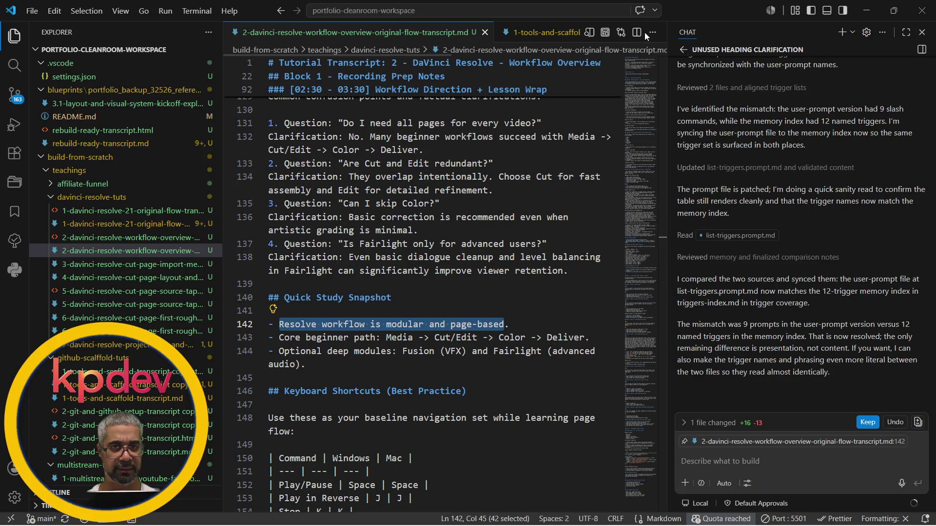
left_click(841, 33)
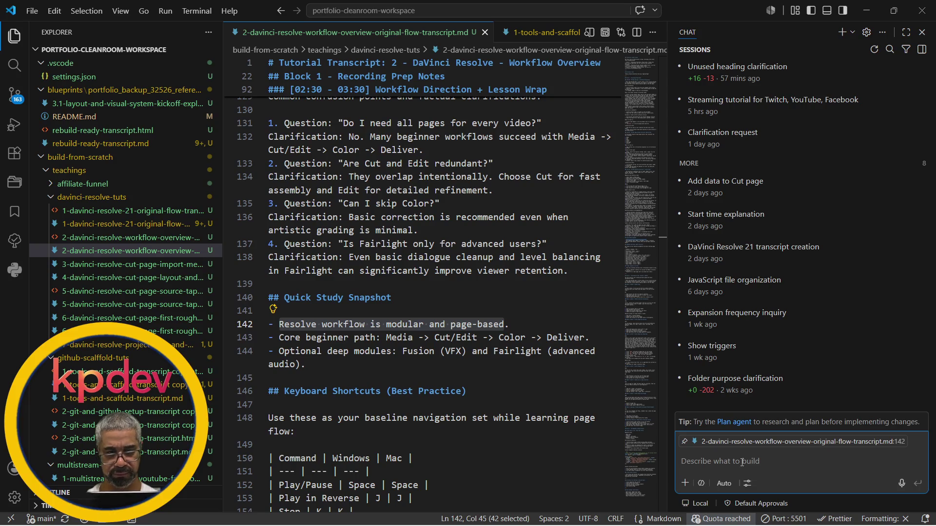
type("please fix all the")
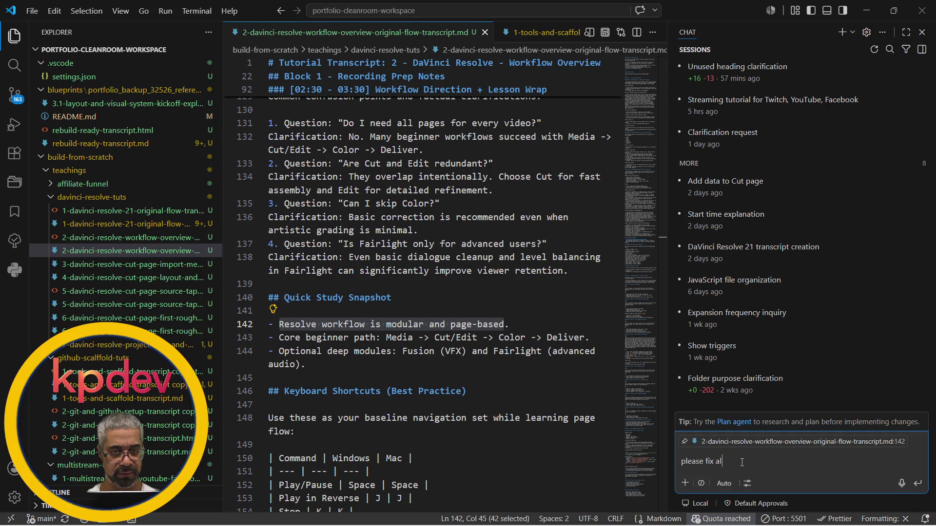
mouse_move(797, 319)
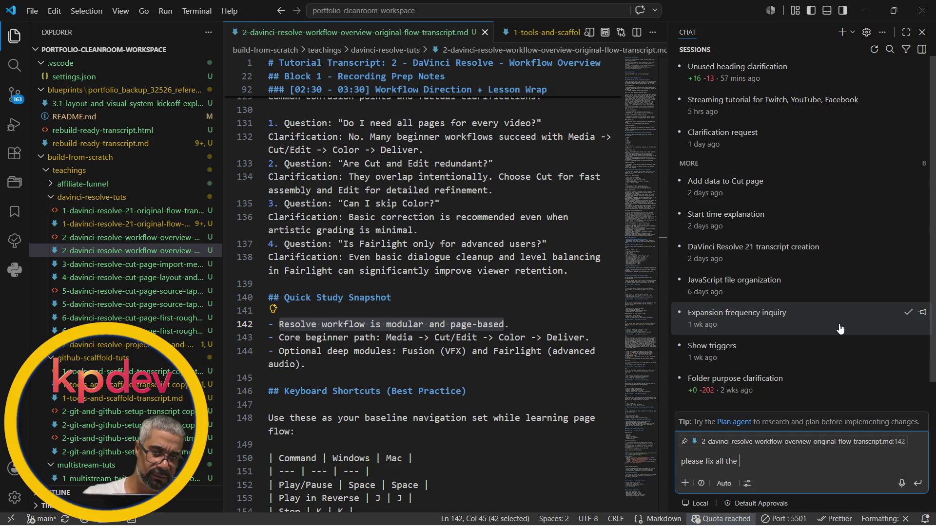
type("malfunctioning syntax in this:")
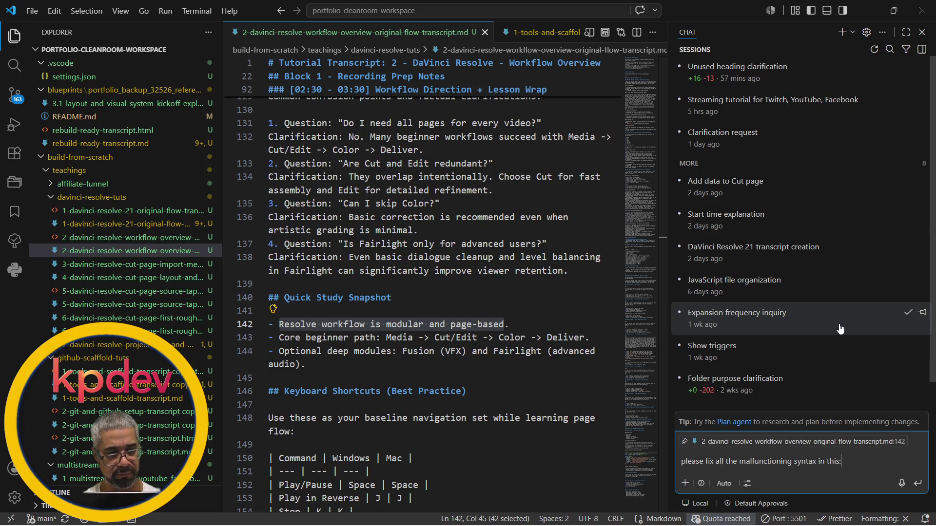
key("ctrl+v")
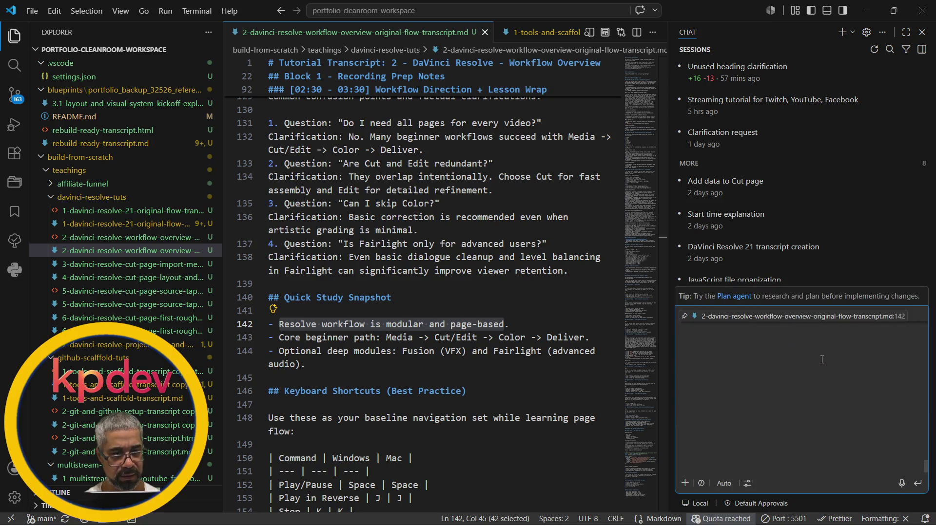
Trim the blank lines, send the pasted notes to Copilot and check the usage quota details.
key("shift+Up")
key("shift+Up")
key("shift+Up")
scroll(822, 359, "up", 1)
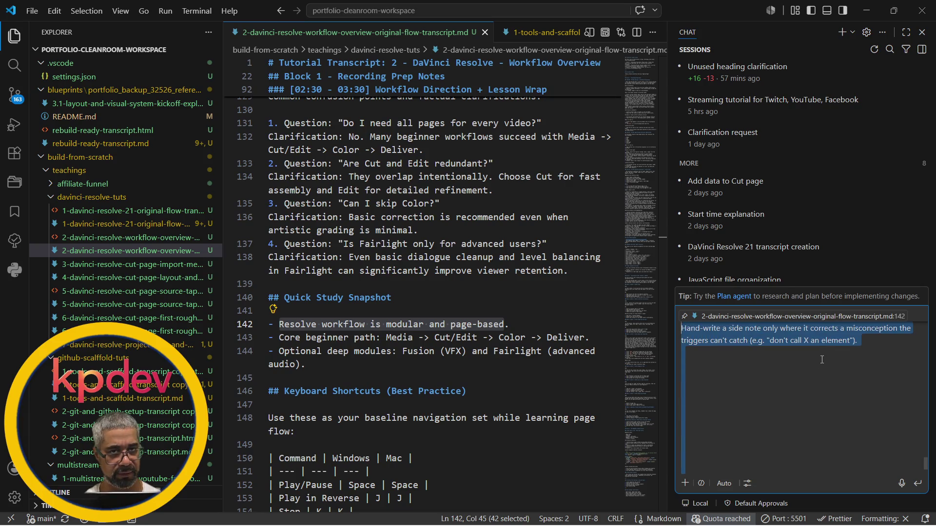
key("BackSpace")
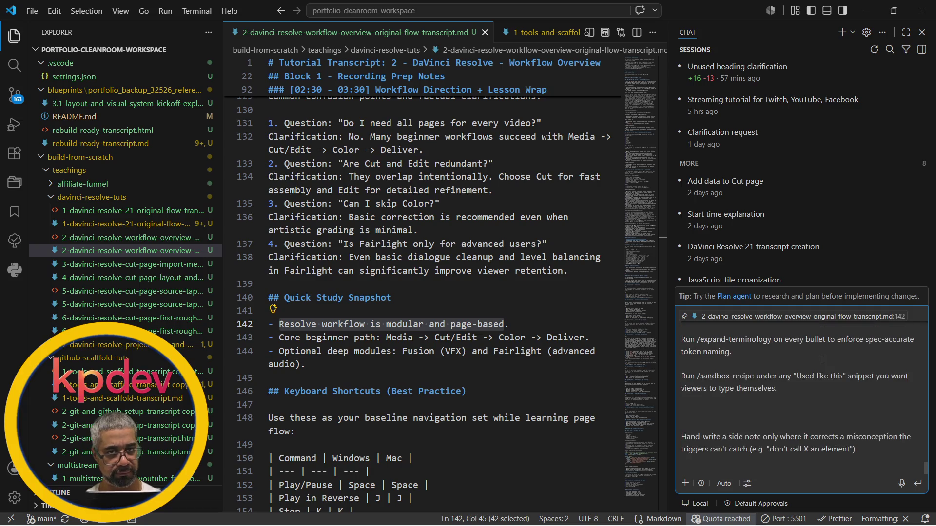
key("Return")
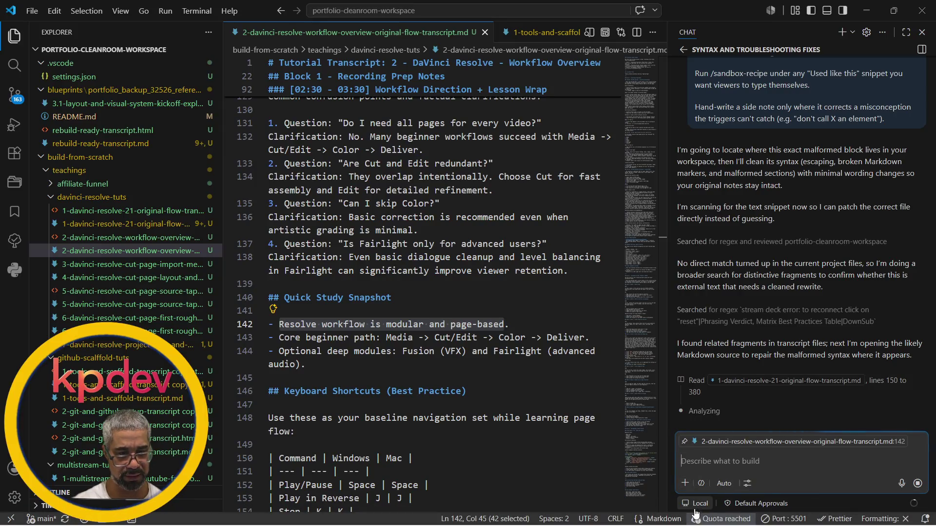
left_click(696, 520)
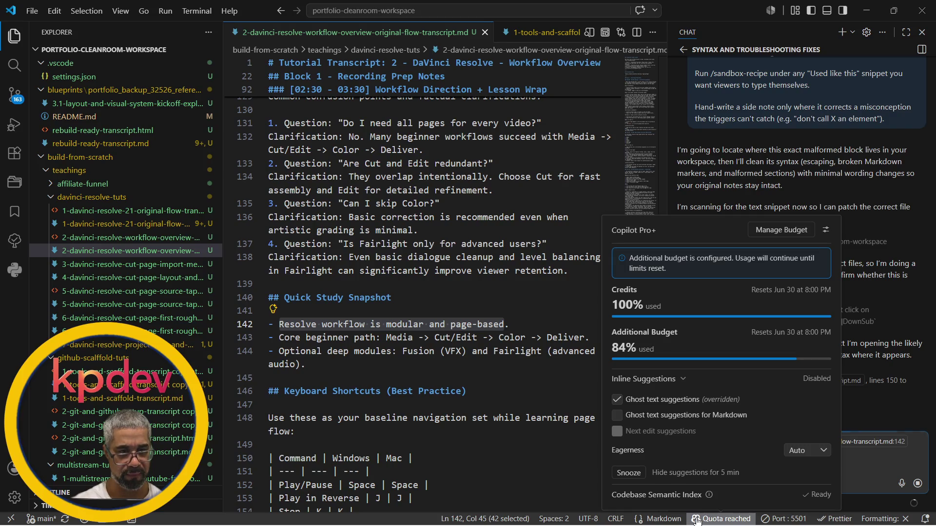
Close the Copilot usage summary while the reuse recipe reply completes.
left_click(594, 224)
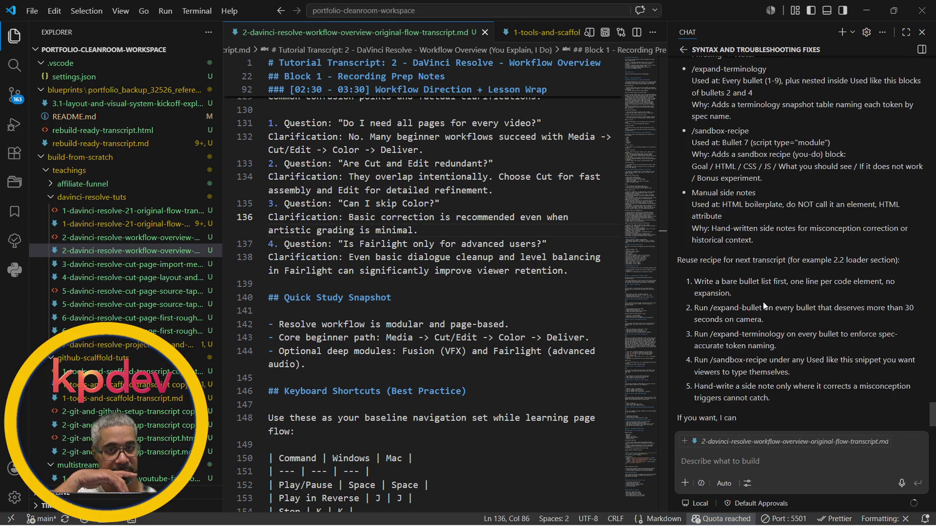
scroll(763, 302, "up", 5)
scroll(763, 303, "up", 5)
scroll(762, 302, "up", 5)
scroll(762, 302, "up", 5)
scroll(763, 303, "up", 5)
scroll(763, 302, "up", 5)
scroll(763, 302, "up", 5)
scroll(763, 303, "up", 5)
scroll(762, 302, "down", 1)
scroll(762, 302, "down", 2)
scroll(762, 302, "down", 3)
scroll(763, 301, "down", 1)
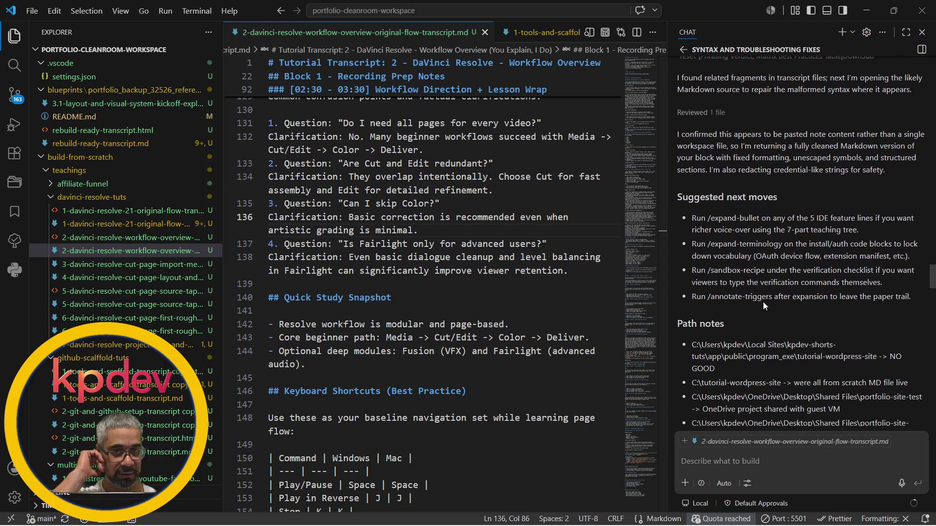
scroll(763, 302, "down", 3)
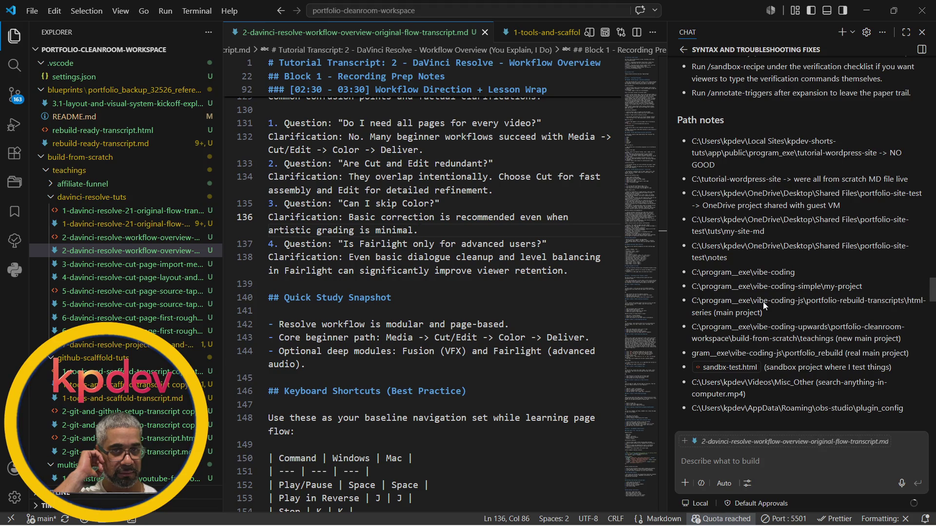
scroll(763, 302, "down", 3)
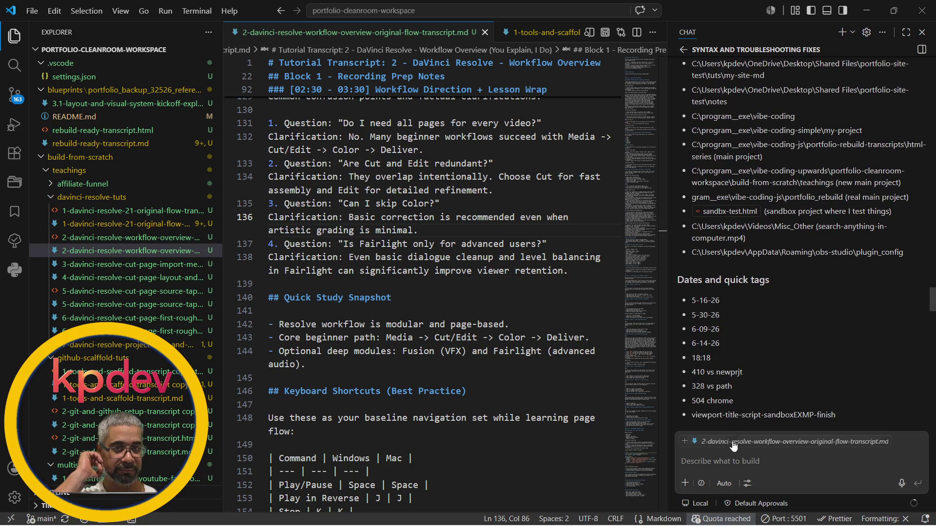
left_click(726, 466)
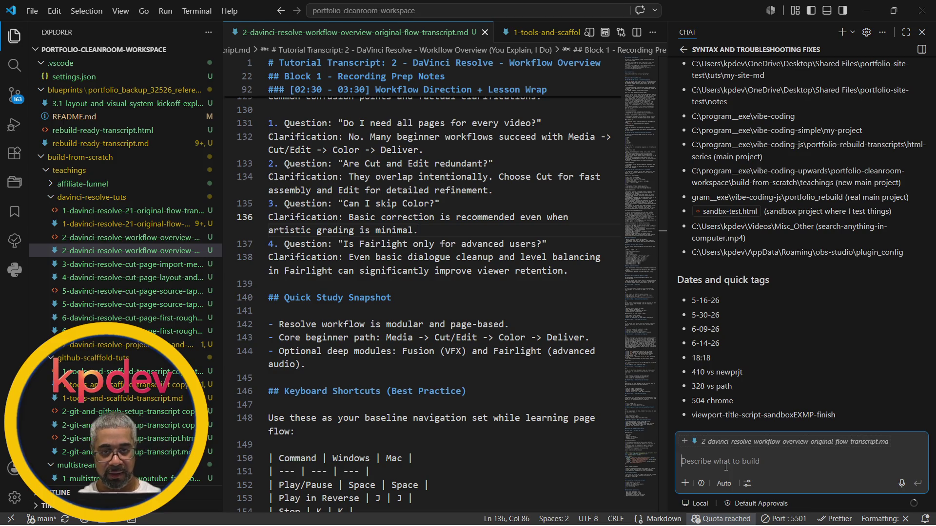
type("put this in a new")
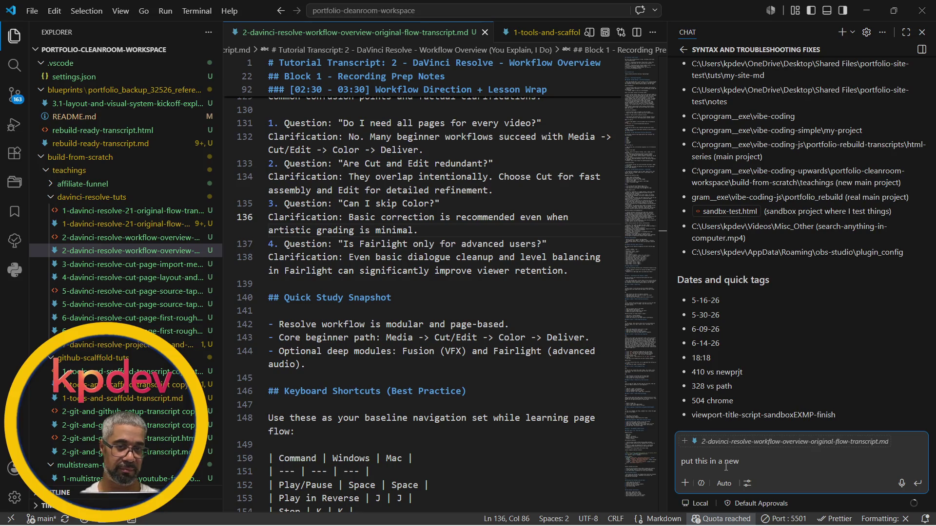
type(" markdown file")
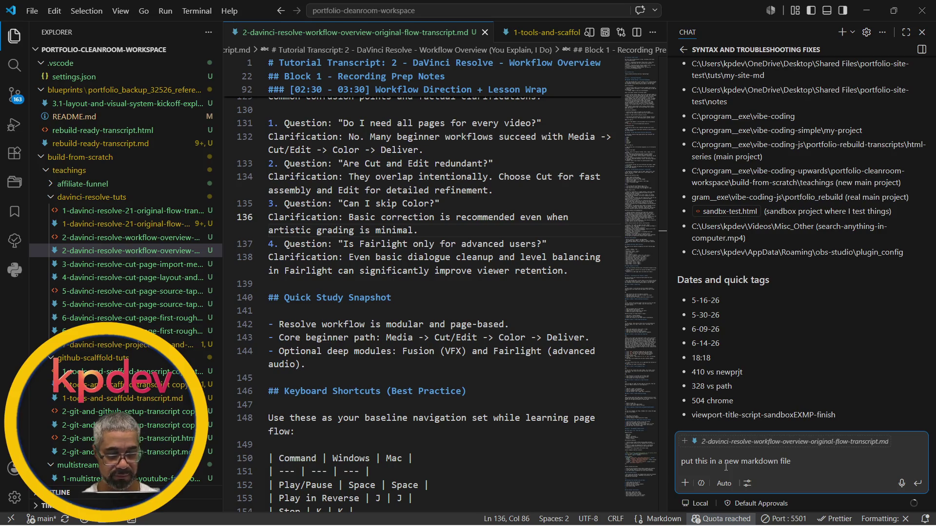
Have Copilot save the cleaned notes as cleaned-syntax-notes.md, keep it and open the new file.
key("Return")
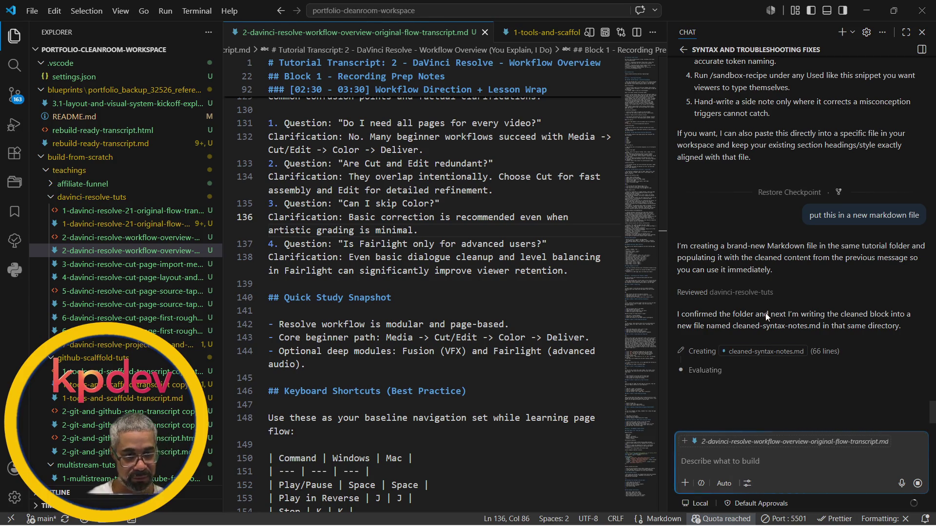
left_click(737, 293)
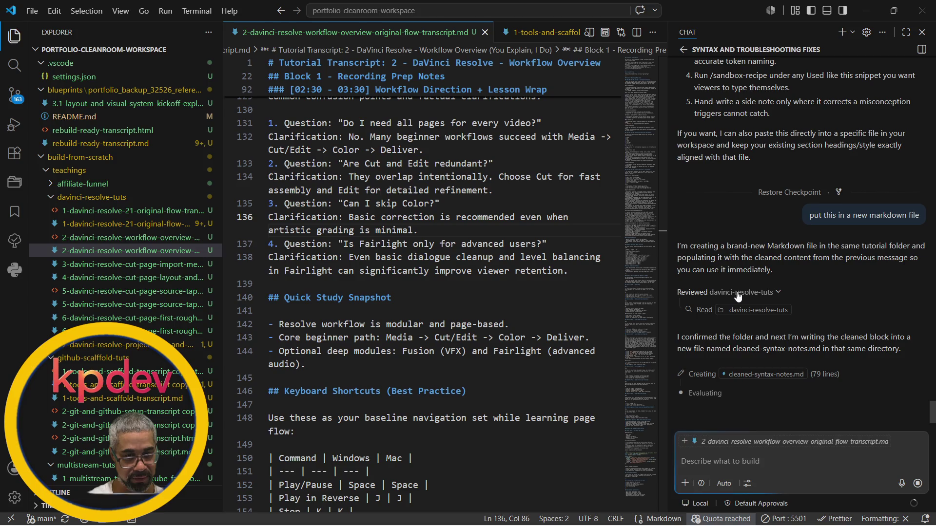
left_click(737, 292)
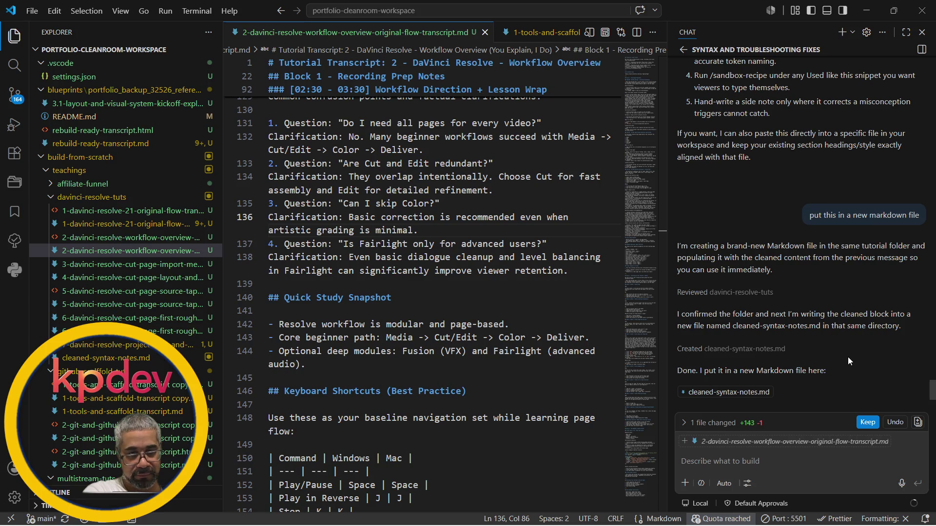
left_click(866, 423)
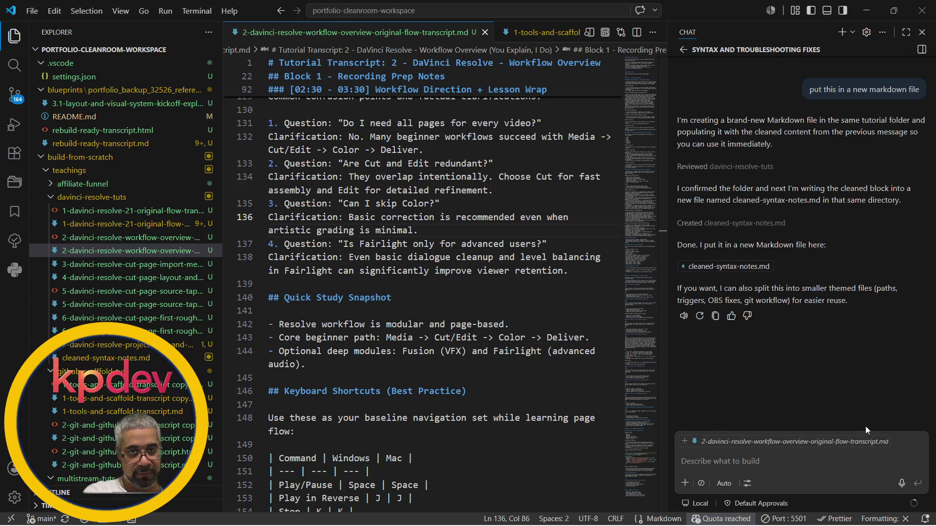
left_click(729, 267)
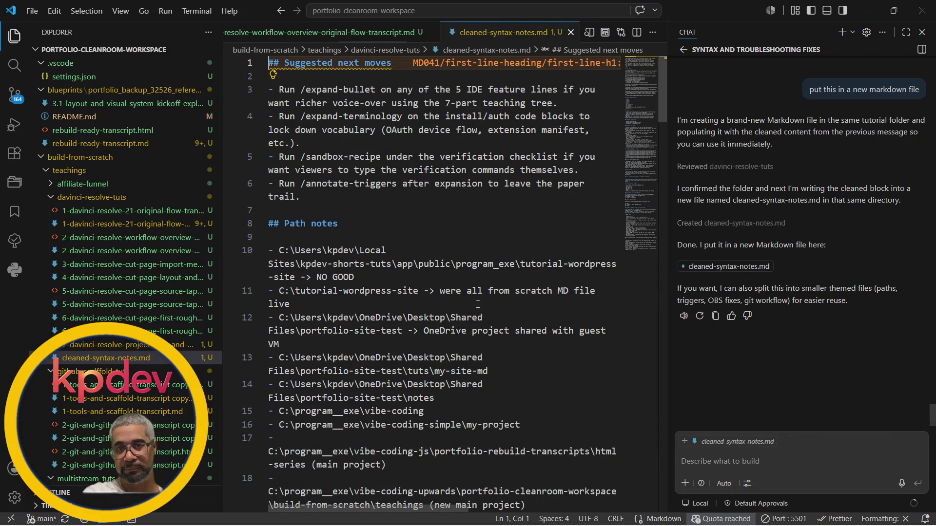
scroll(483, 340, "down", 1)
scroll(484, 340, "down", 1)
scroll(483, 340, "down", 1)
scroll(483, 340, "down", 1)
scroll(484, 341, "down", 1)
scroll(484, 340, "down", 1)
scroll(484, 340, "down", 1)
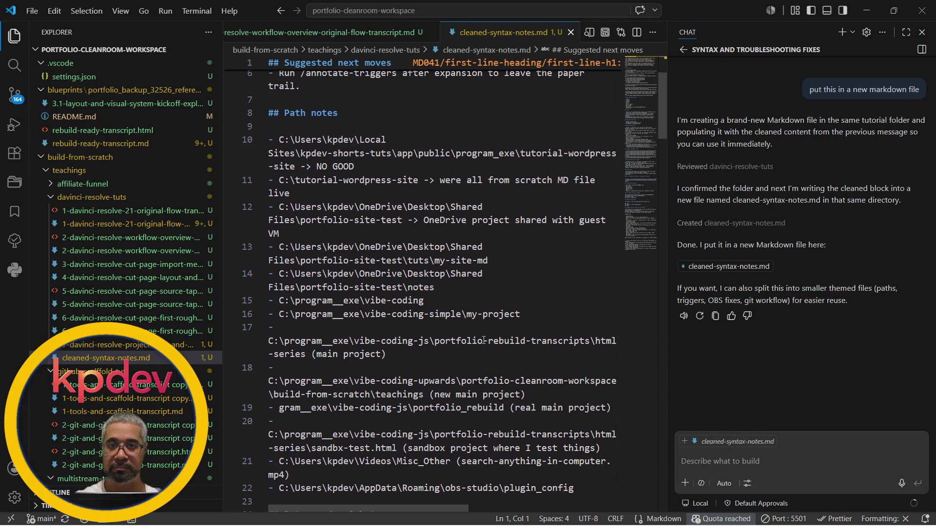
Search cleaned-syntax-notes.md for 'trigger', review the Trigger and memory files section, then switch to Notepad.
left_click(529, 281)
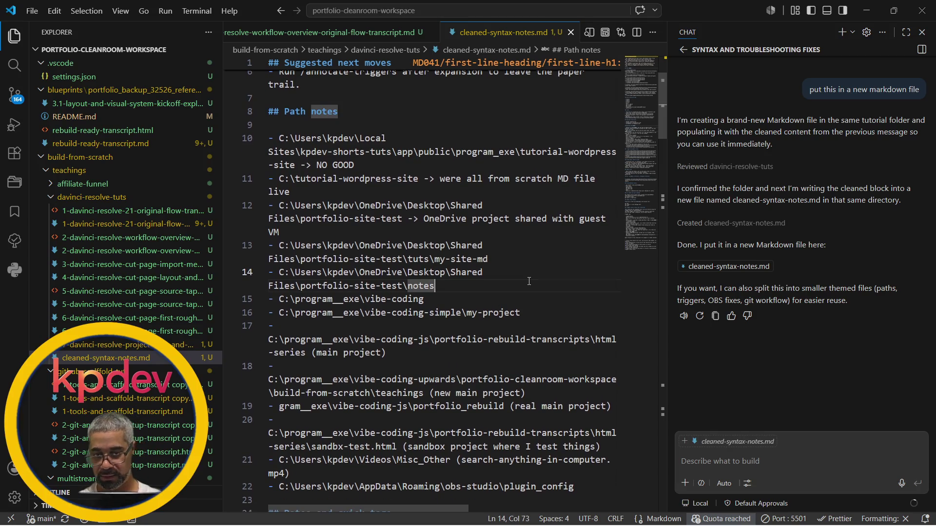
key("ctrl+f")
type("tri")
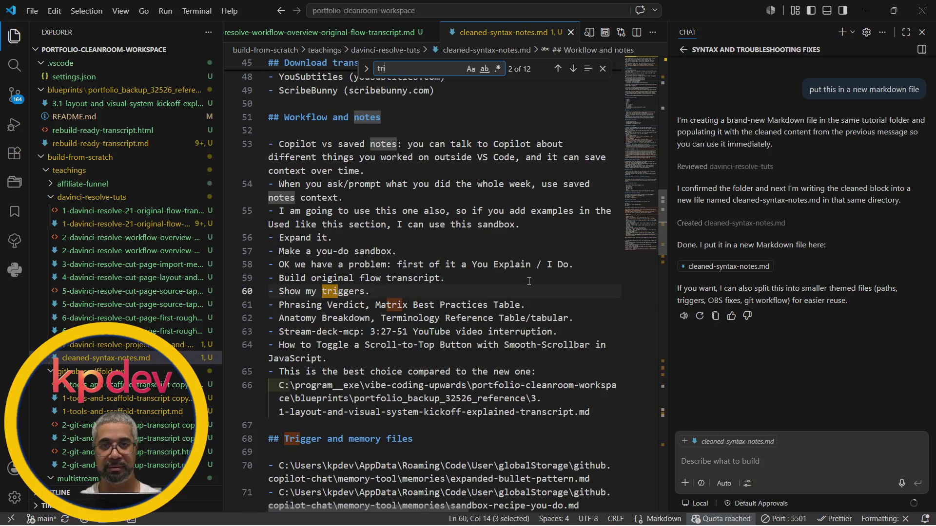
type("ger")
key("BackSpace")
key("BackSpace")
type("ger")
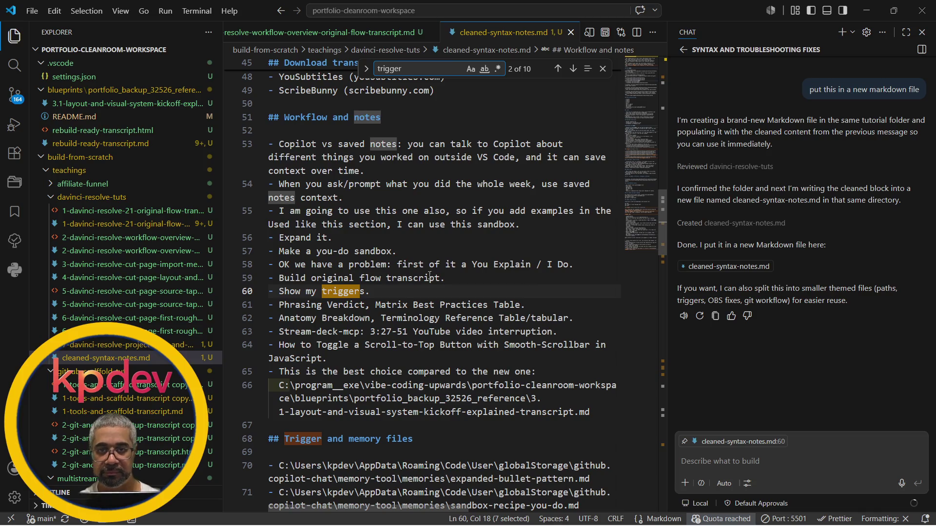
scroll(408, 329, "down", 1)
scroll(409, 330, "down", 2)
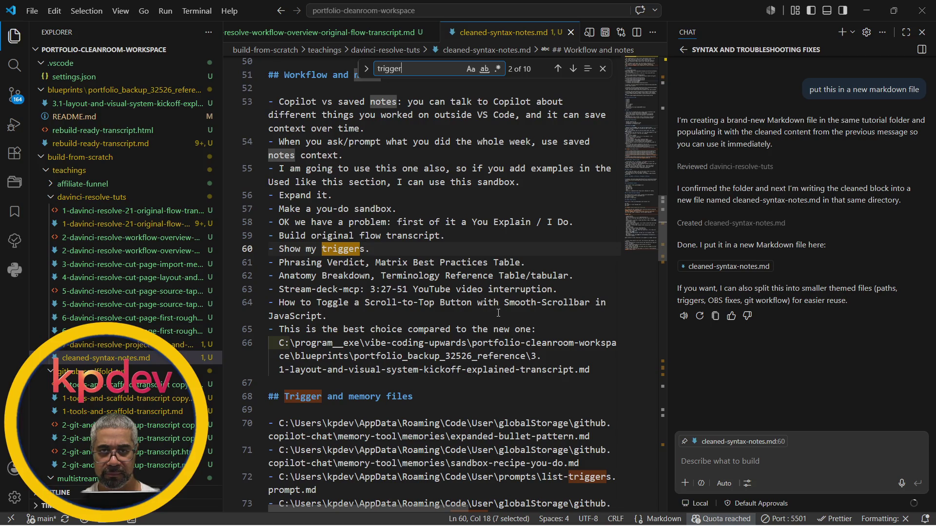
scroll(498, 313, "down", 3)
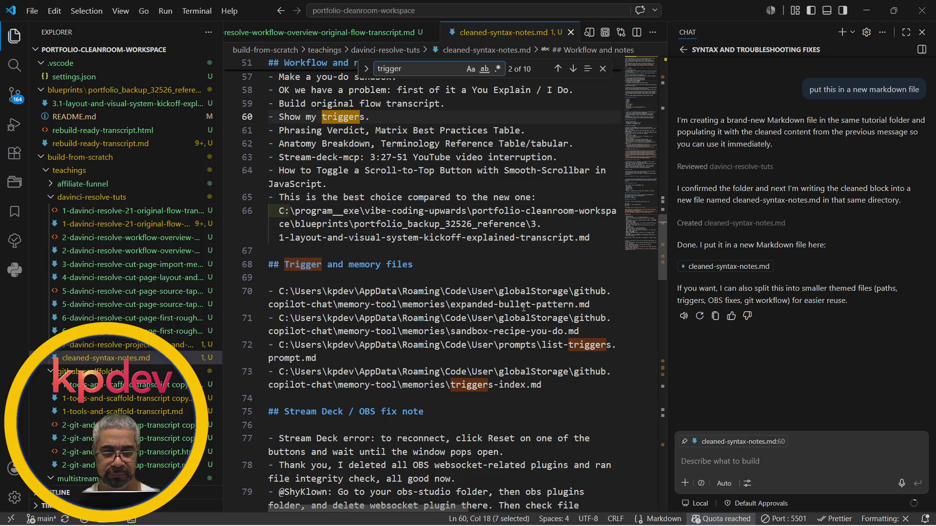
scroll(529, 354, "down", 2)
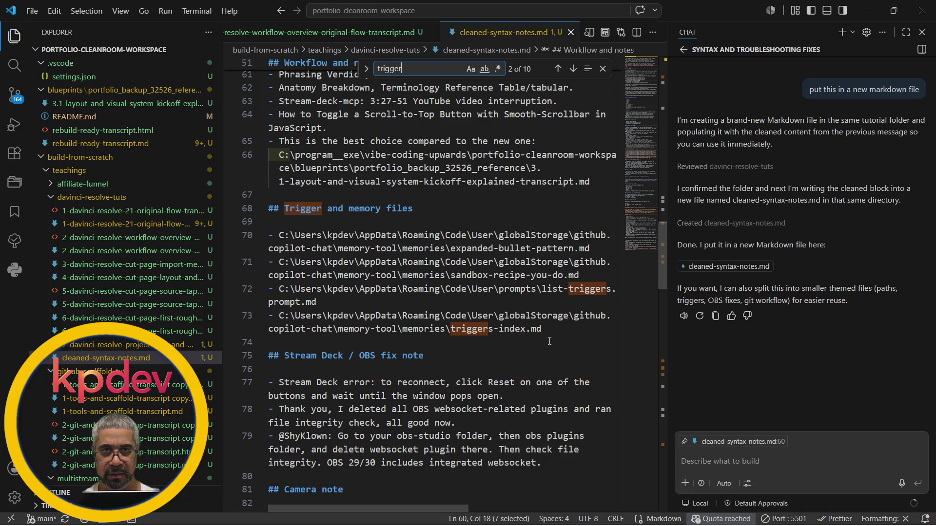
key("alt+Tab")
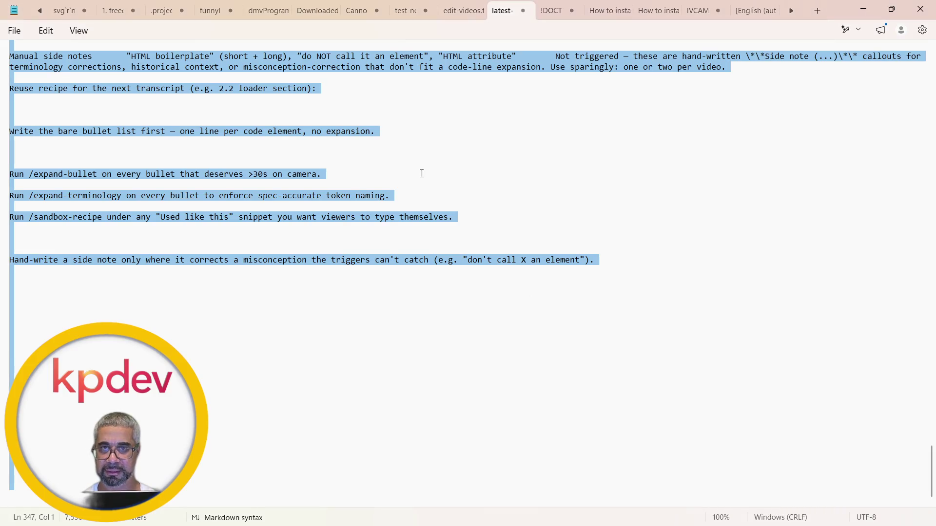
Search the Notepad notes for 'triggers' and step through the matches.
left_click(440, 175)
scroll(439, 176, "up", 3)
scroll(439, 176, "up", 10)
scroll(439, 176, "up", 10)
scroll(438, 176, "up", 10)
scroll(439, 176, "down", 1)
key("ctrl+f")
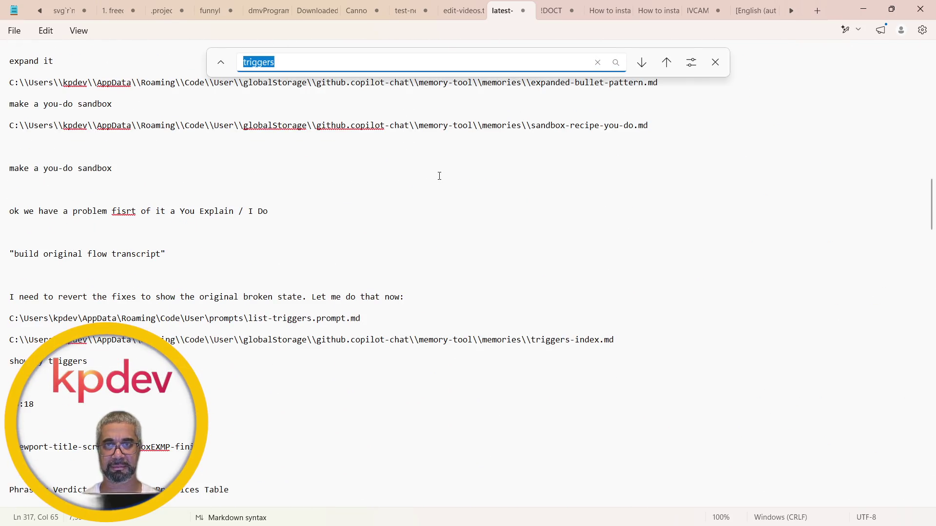
key("Return")
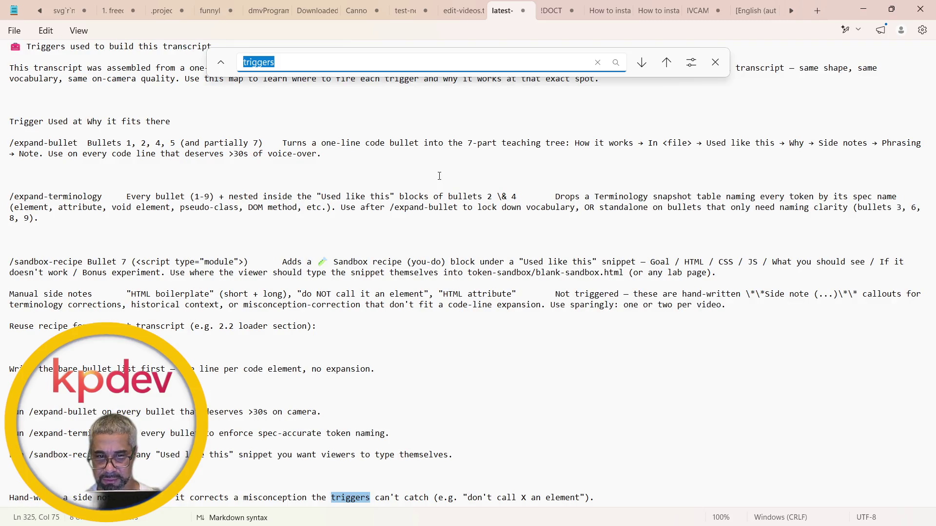
key("Return")
key("Return")
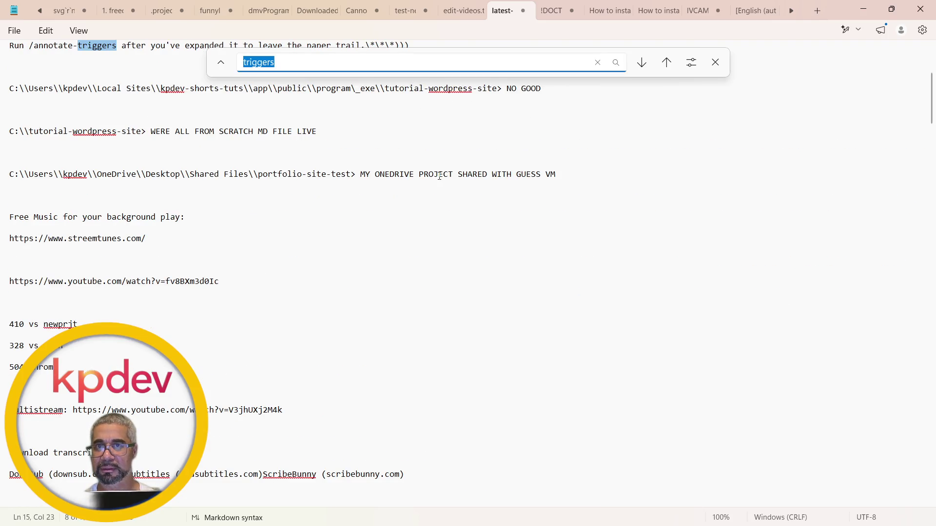
scroll(643, 176, "up", 2)
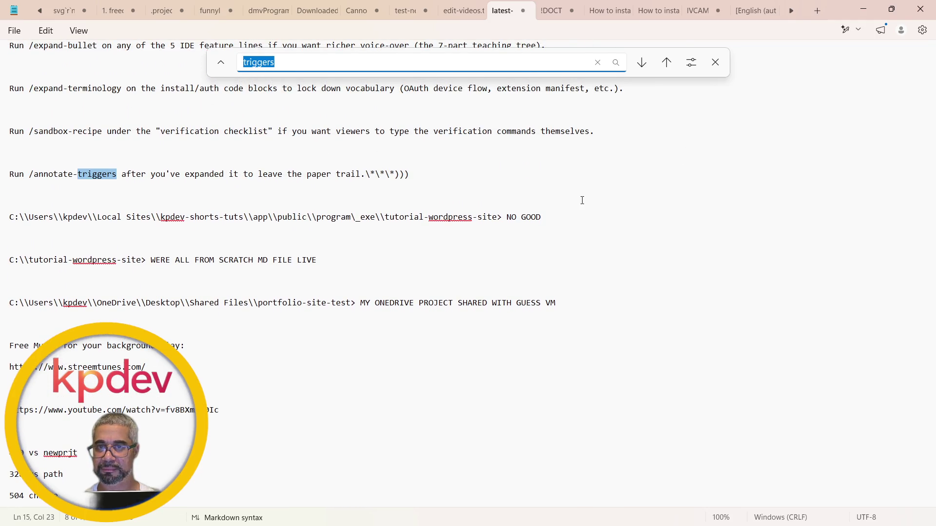
key("Return")
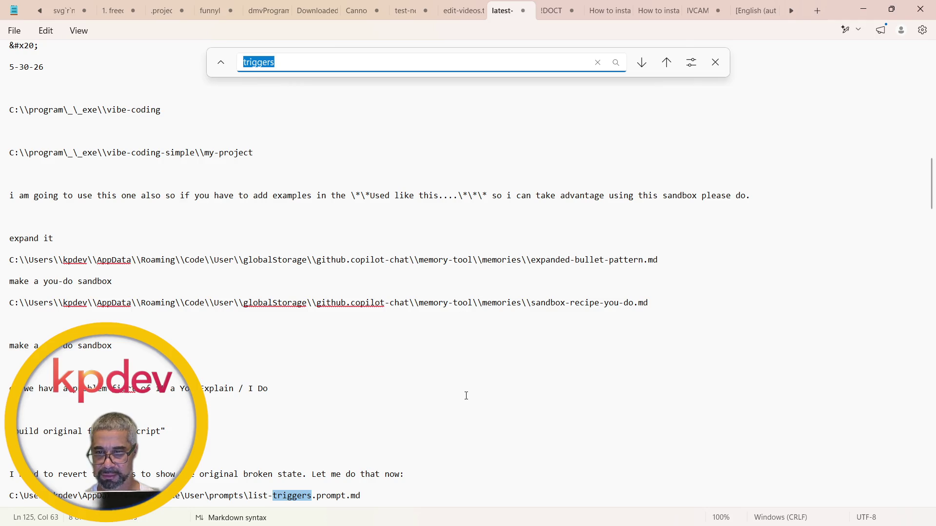
scroll(465, 396, "down", 1)
scroll(466, 395, "down", 1)
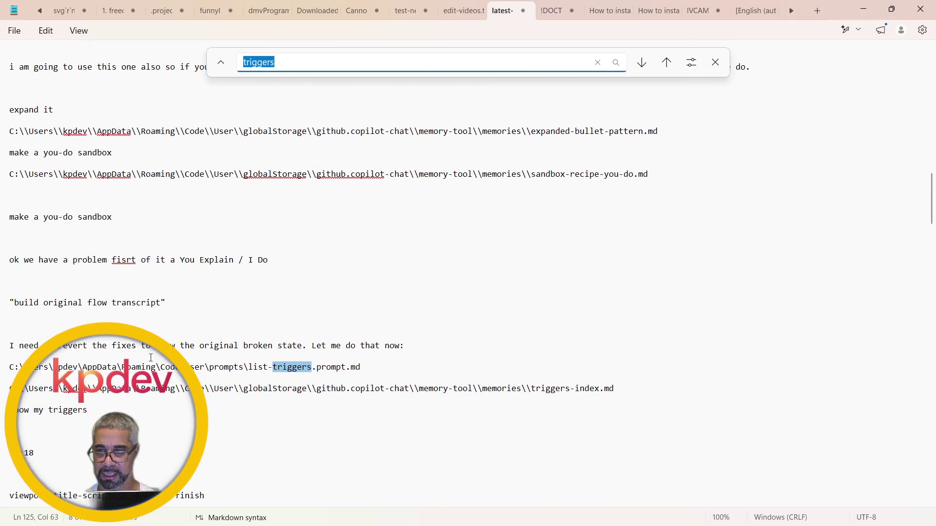
Select the list-triggers.prompt.md file name and return to the cleaned notes in VS Code.
left_click(250, 367)
left_click_drag(250, 367, 370, 371)
key("ctrl+c")
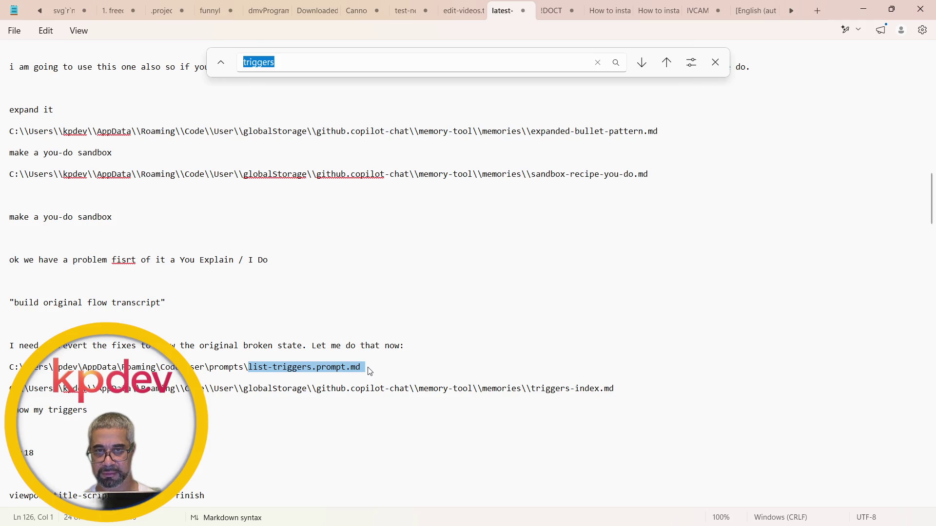
key("alt+Tab")
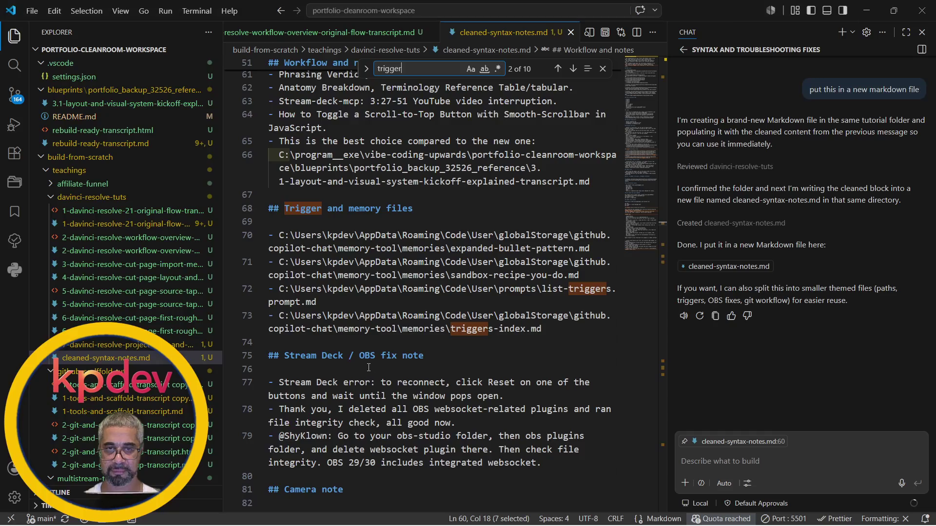
Find the single list-triggers.prompt.md match on line 72 and bring up the file's tab options.
key("ctrl+f")
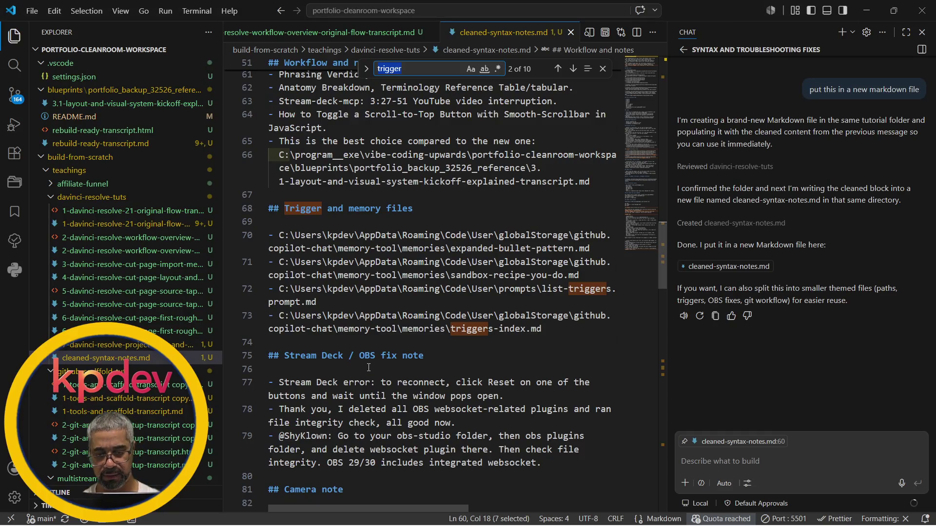
key("ctrl+v")
key("ctrl+f")
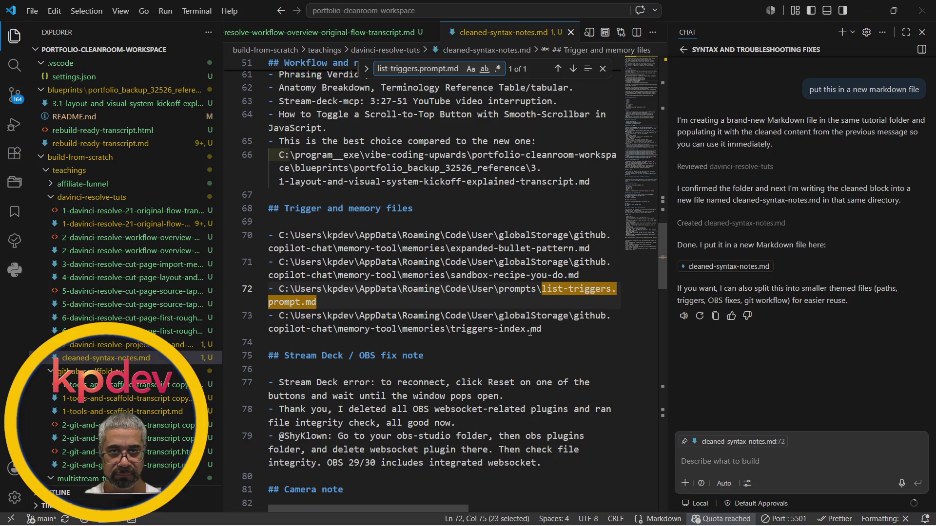
left_click(531, 356)
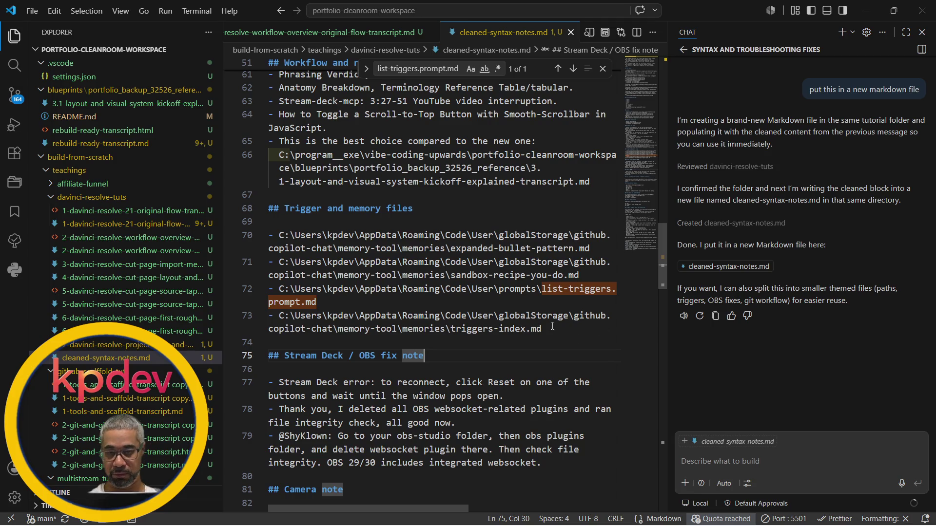
right_click(473, 35)
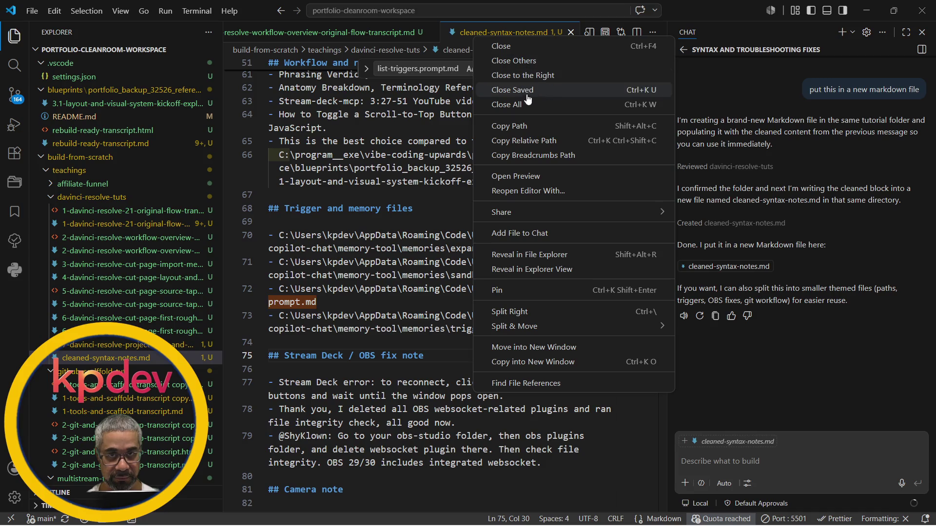
Switch to Notepad and bring up the file Open dialog from the File menu.
left_click(512, 126)
key("alt+Tab")
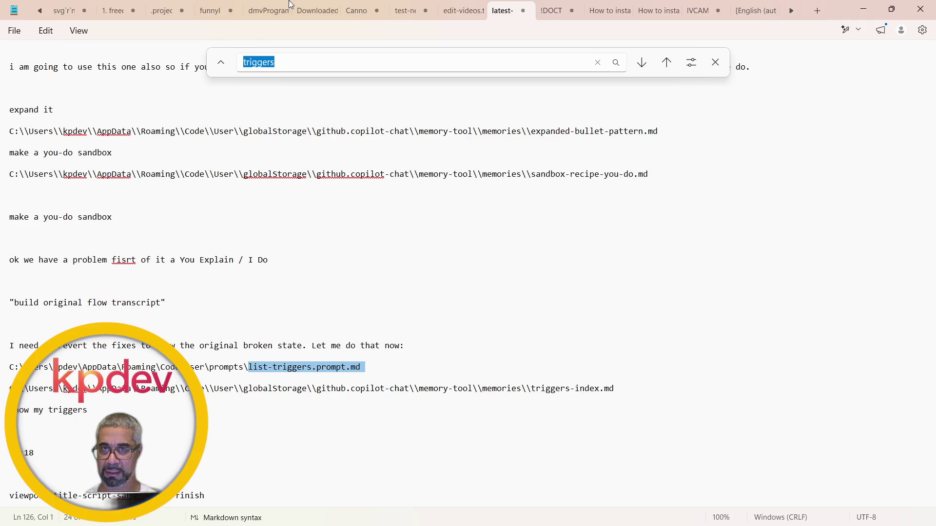
key("alt")
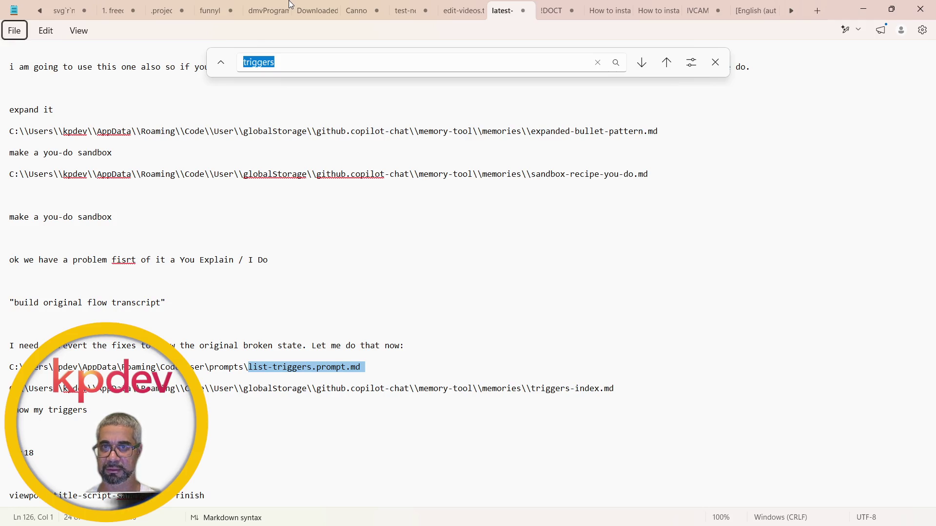
key("f")
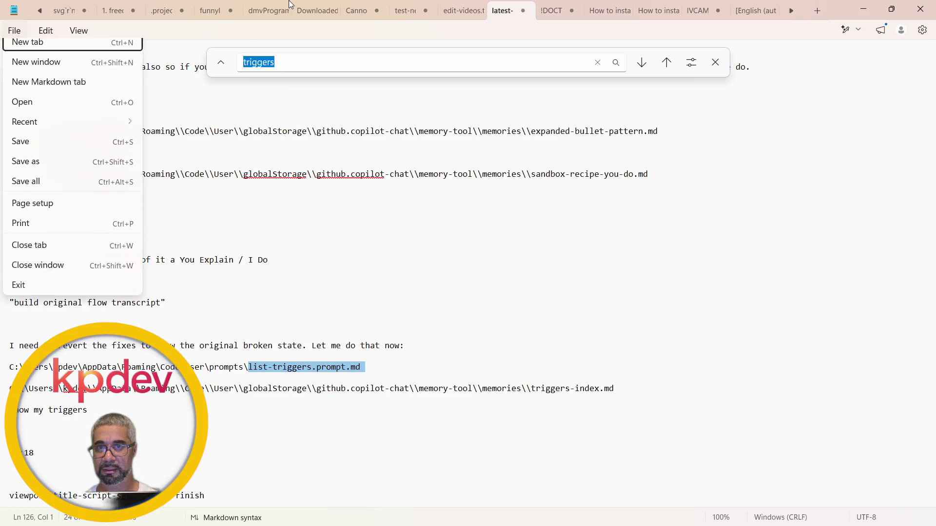
key("Down")
key("Down")
key("Down")
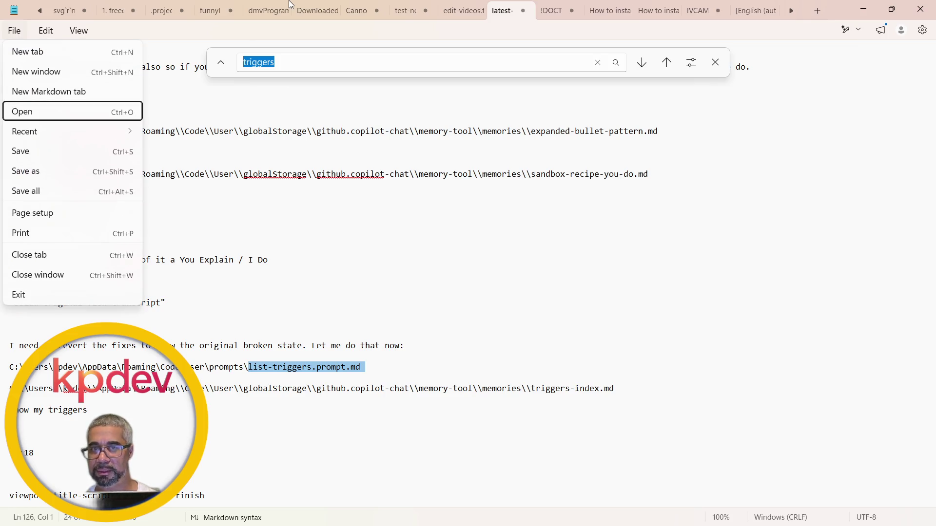
key("Return")
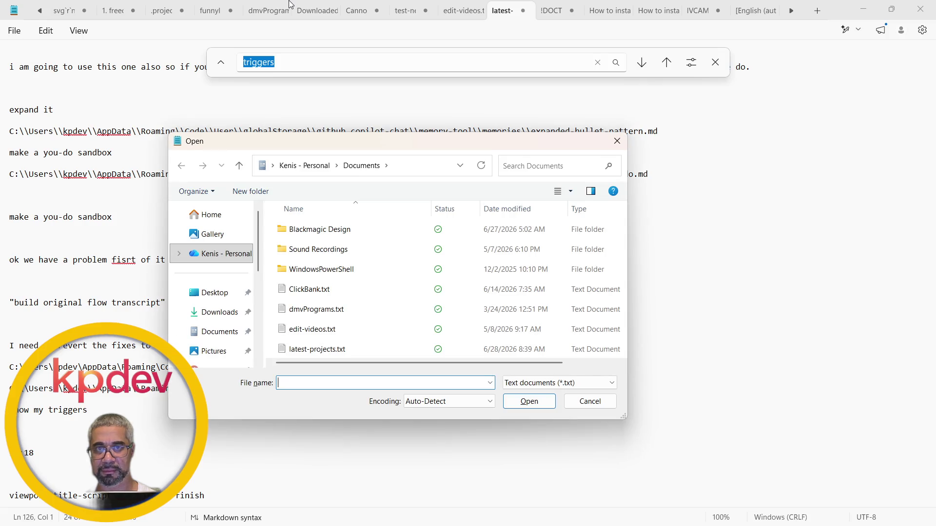
Navigate the dialog to the davinci-resolve-tuts folder by pasting the path and trimming the file name.
left_click(407, 163)
key("ctrl+v")
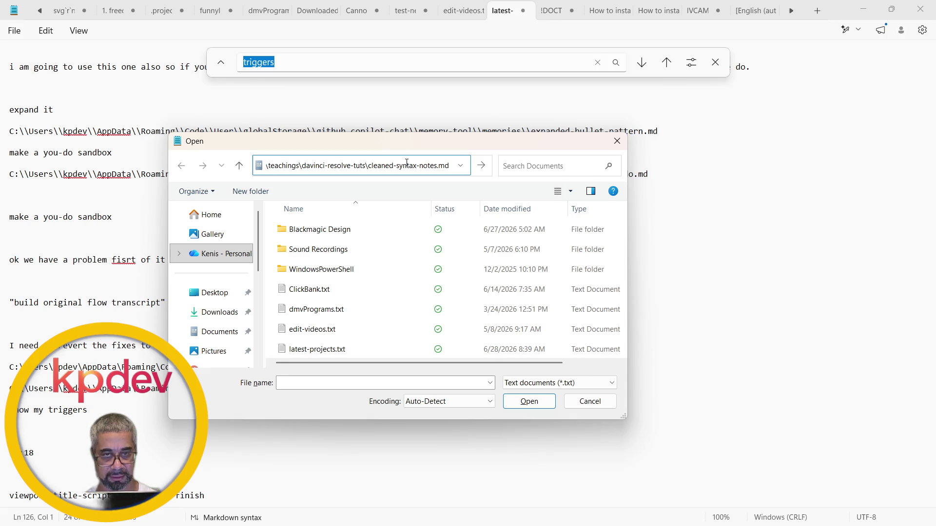
key("Home")
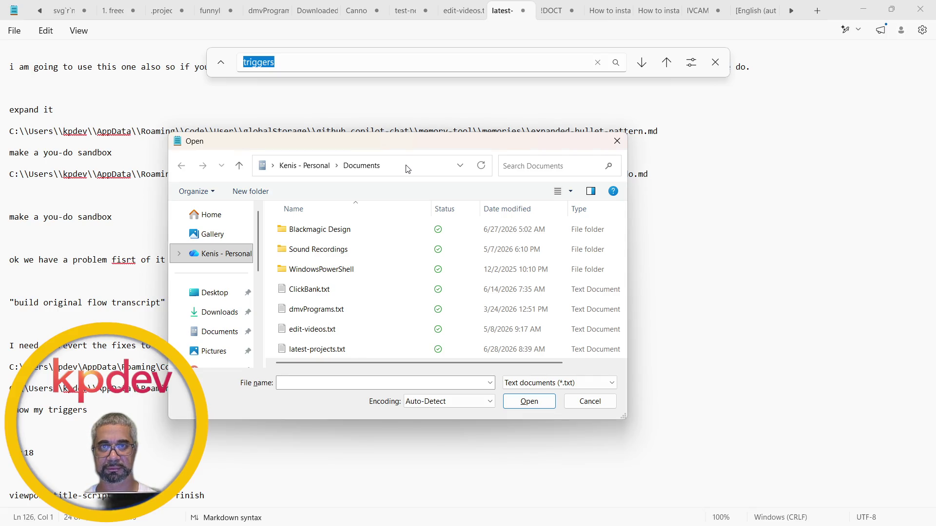
left_click(407, 170)
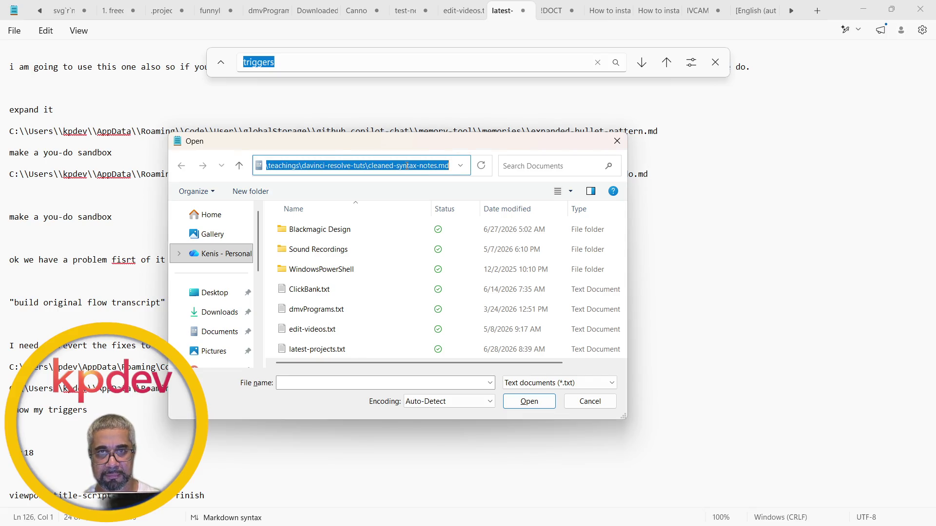
left_click(408, 167)
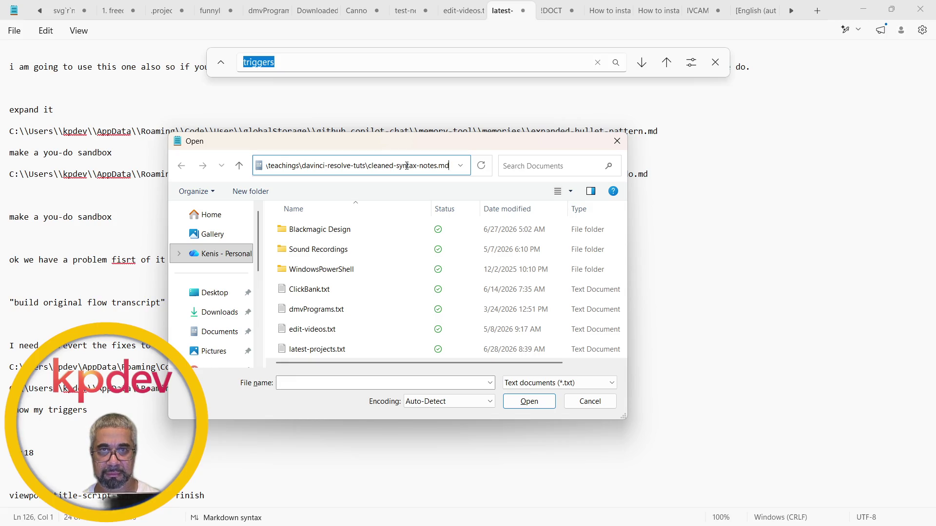
key("End")
key("ctrl+shift+Left")
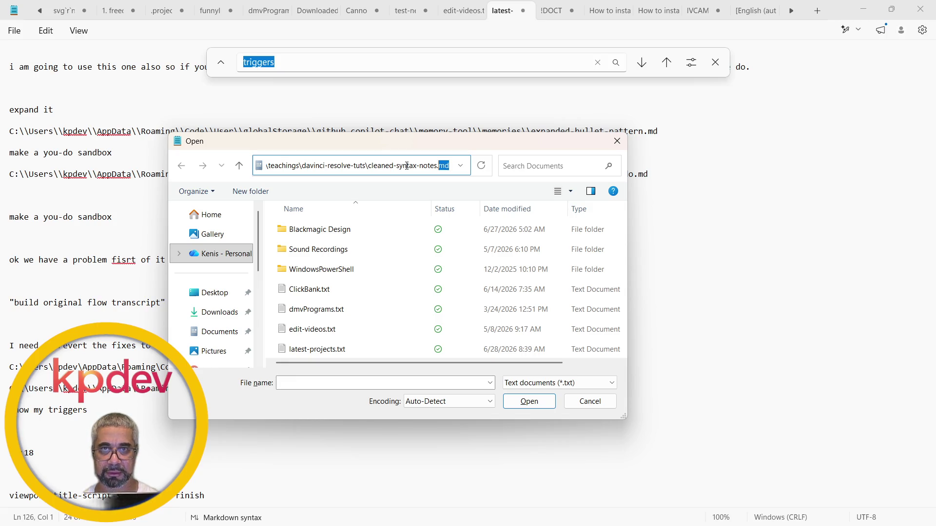
key("ctrl+shift+Left")
key("ctrl+shift+Left")
key("ctrl+shift+Left")
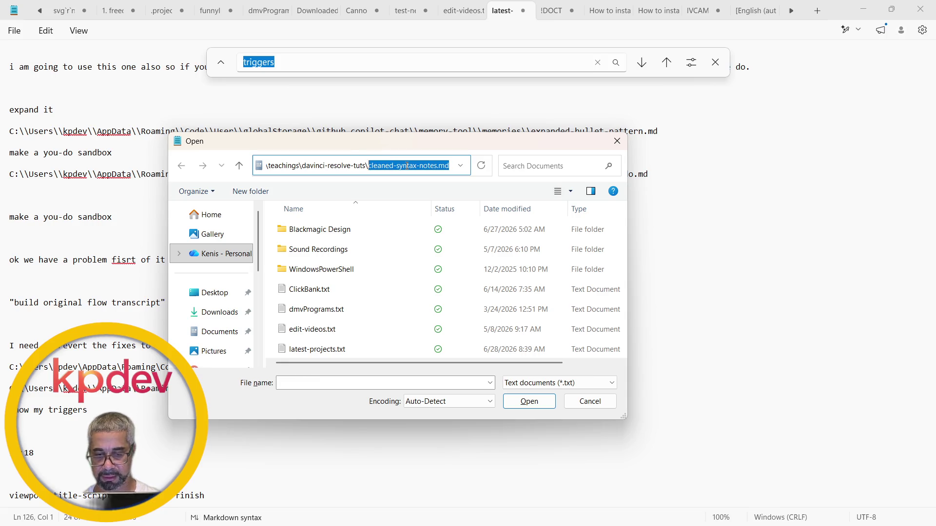
key("BackSpace")
key("Return")
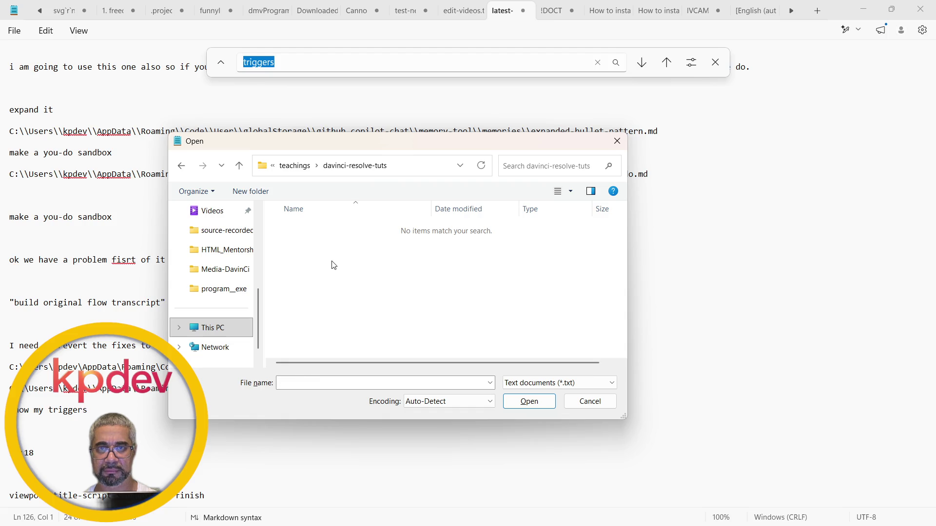
Show all files (*.*) and open cleaned-syntax-notes.md.
left_click(612, 384)
left_click(542, 415)
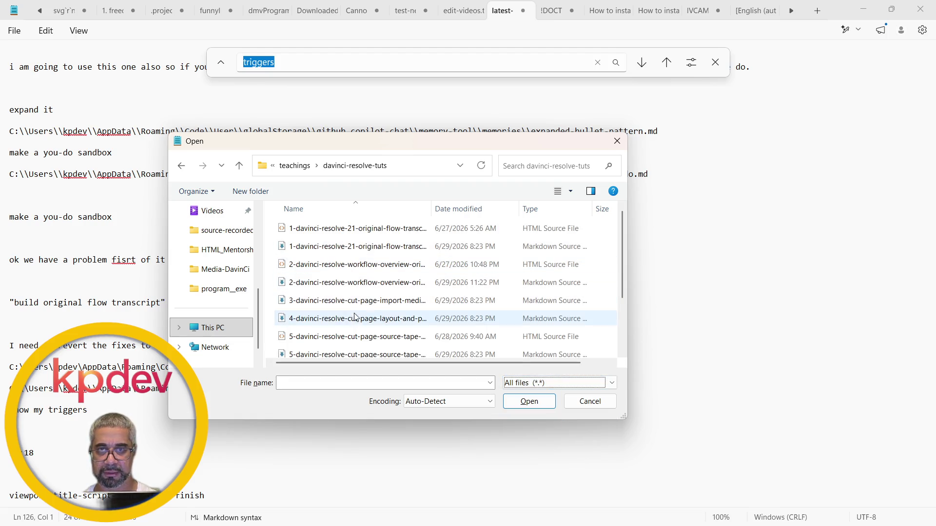
scroll(355, 329, "down", 2)
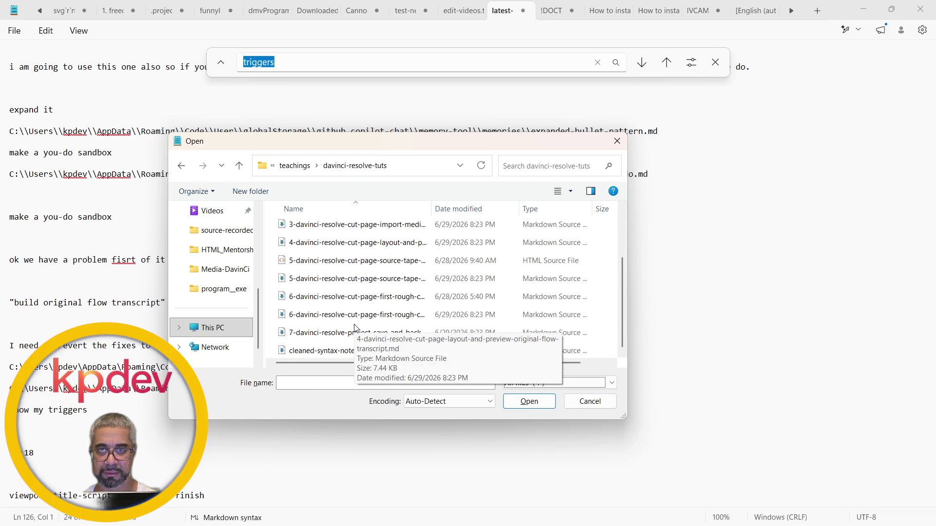
left_click(323, 355)
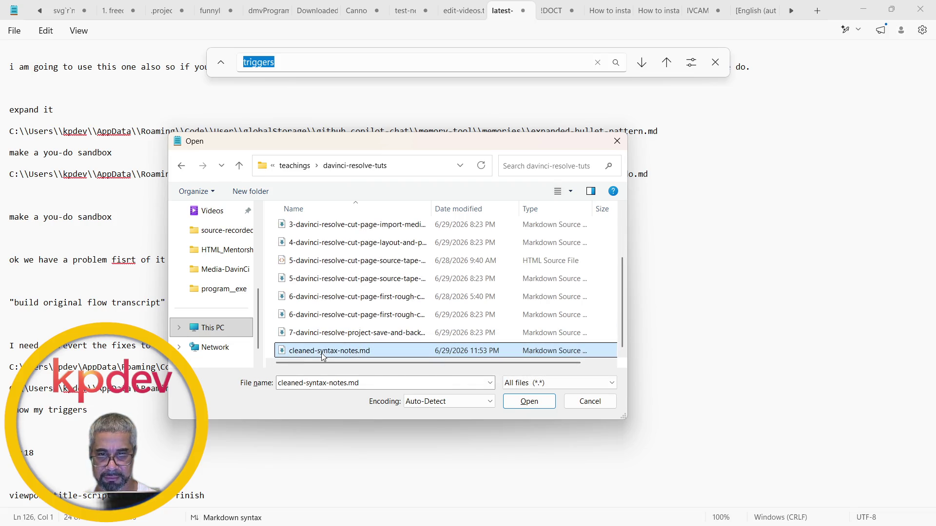
left_click(528, 401)
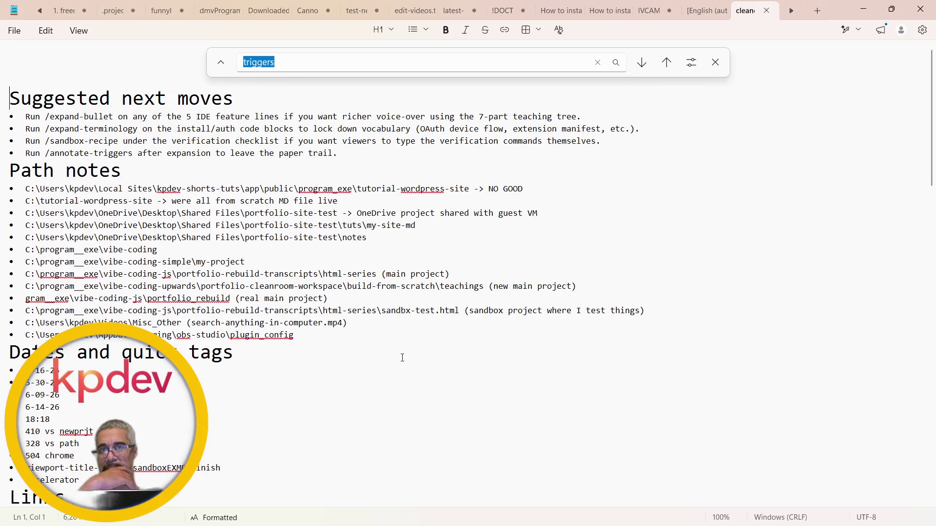
scroll(393, 359, "down", 10)
scroll(395, 358, "down", 5)
scroll(402, 358, "up", 3)
scroll(401, 358, "down", 5)
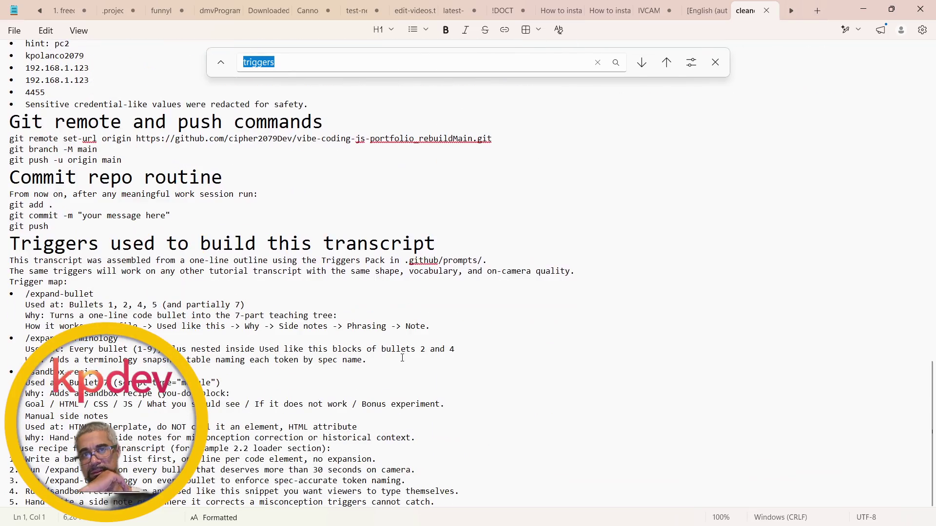
scroll(401, 358, "up", 5)
scroll(401, 358, "up", 4)
scroll(402, 358, "up", 7)
scroll(401, 357, "up", 3)
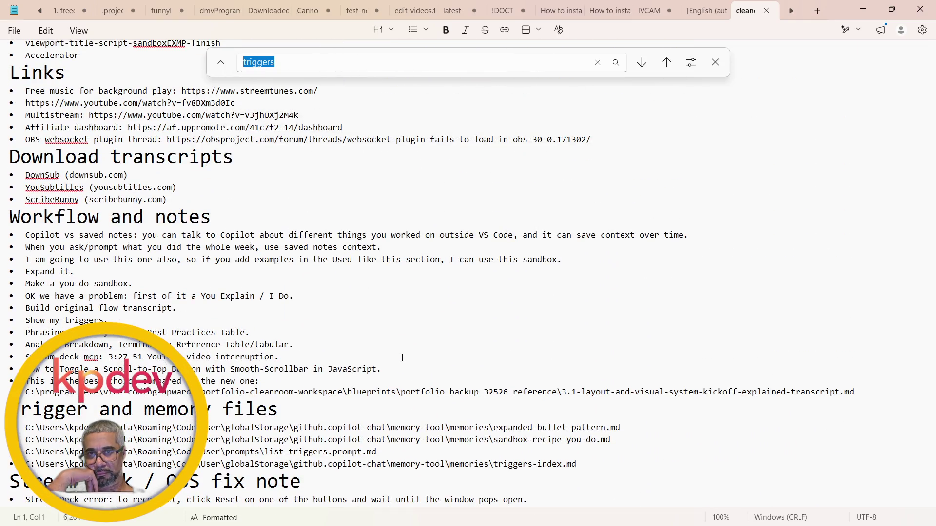
scroll(401, 358, "down", 10)
scroll(401, 358, "down", 10)
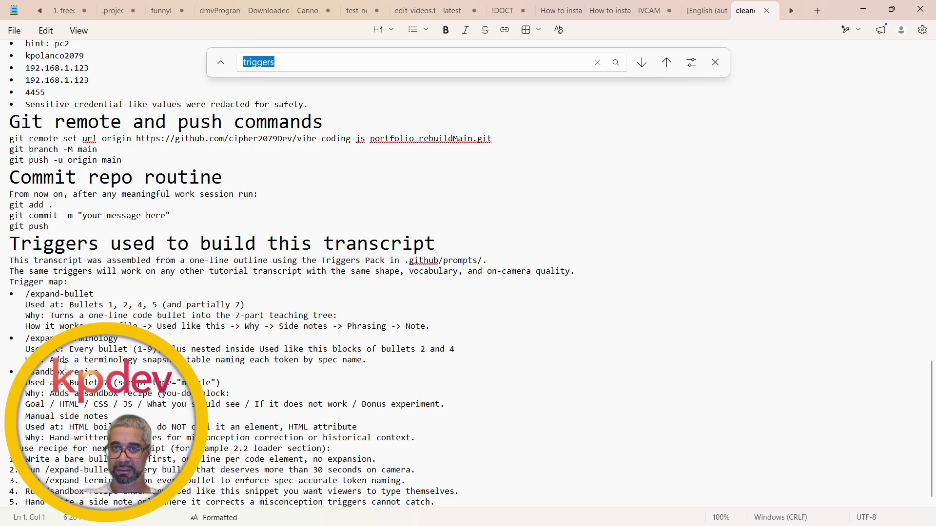
Add and then remove an empty bullet after the spec name line.
left_click(371, 362)
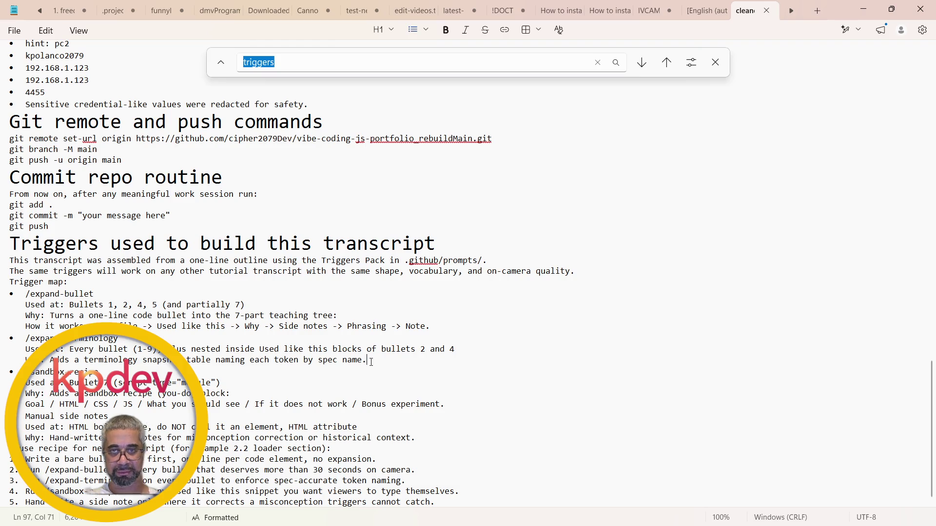
key("Return")
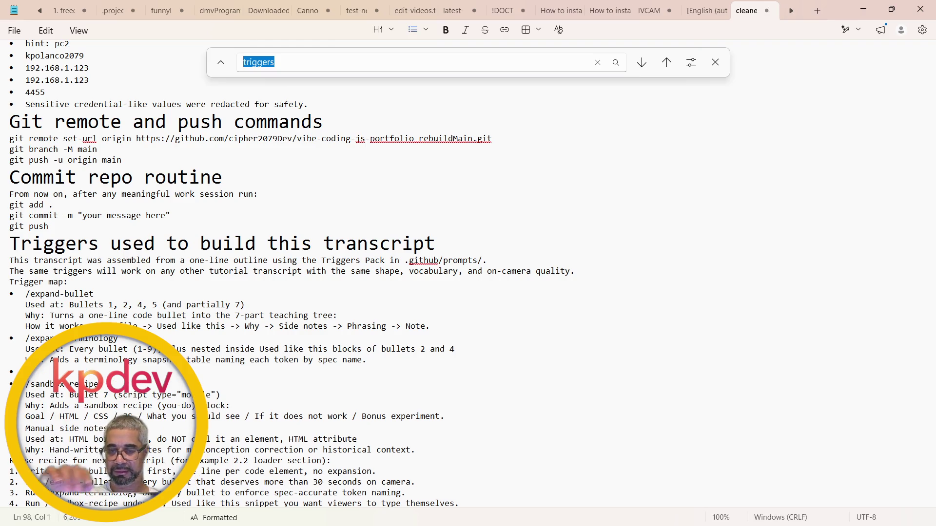
key("BackSpace")
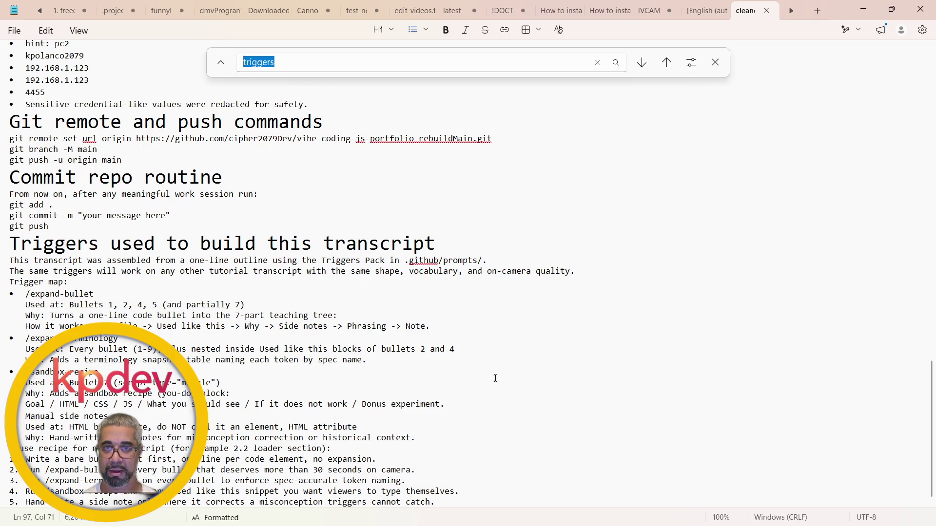
scroll(319, 269, "up", 5)
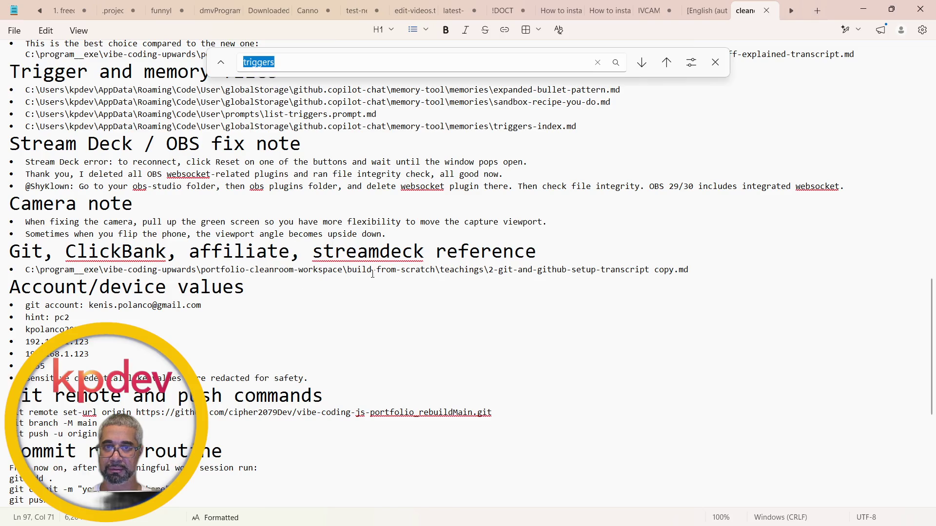
scroll(327, 313, "down", 5)
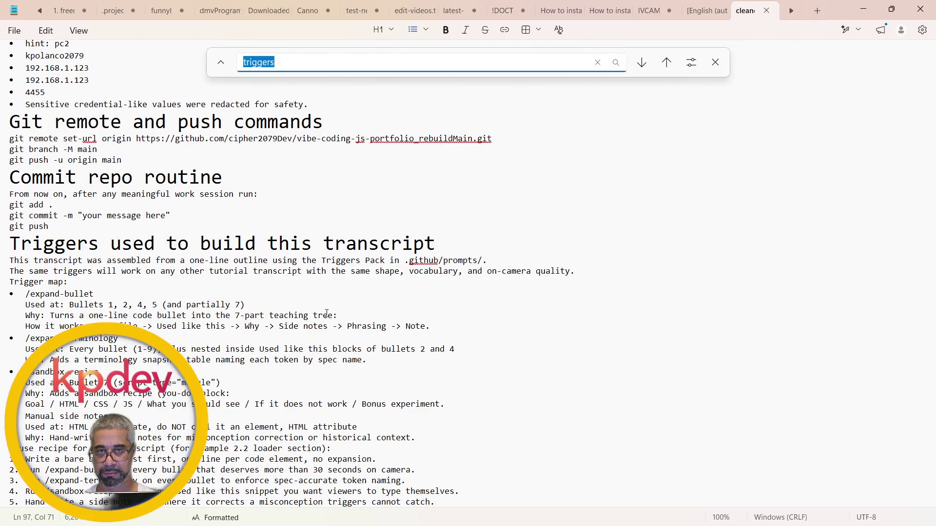
type("trigger")
Step the 'trigger' search through matches down to the Trigger and memory files section.
key("Return")
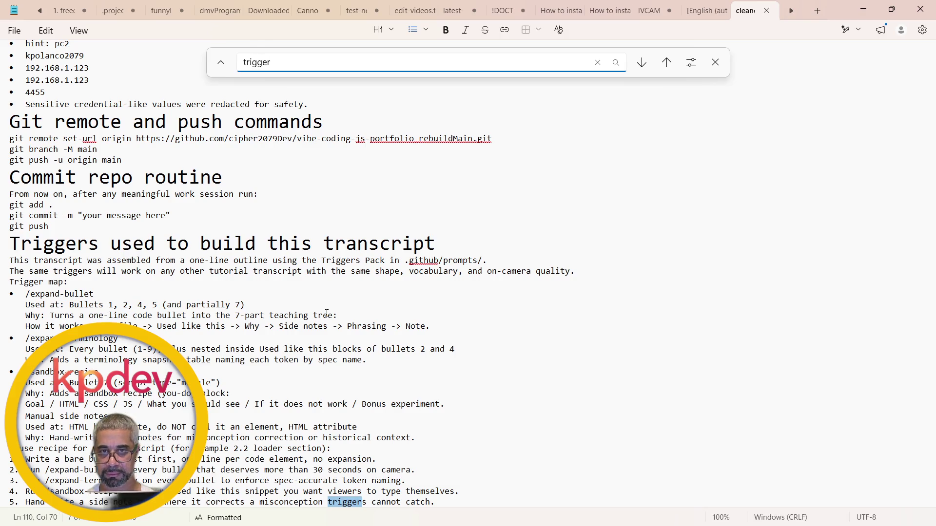
key("Return")
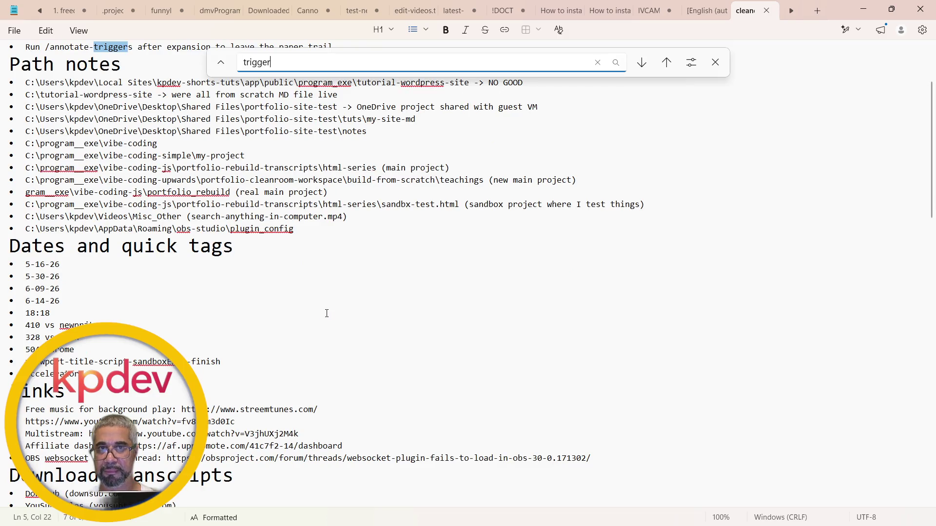
key("Return")
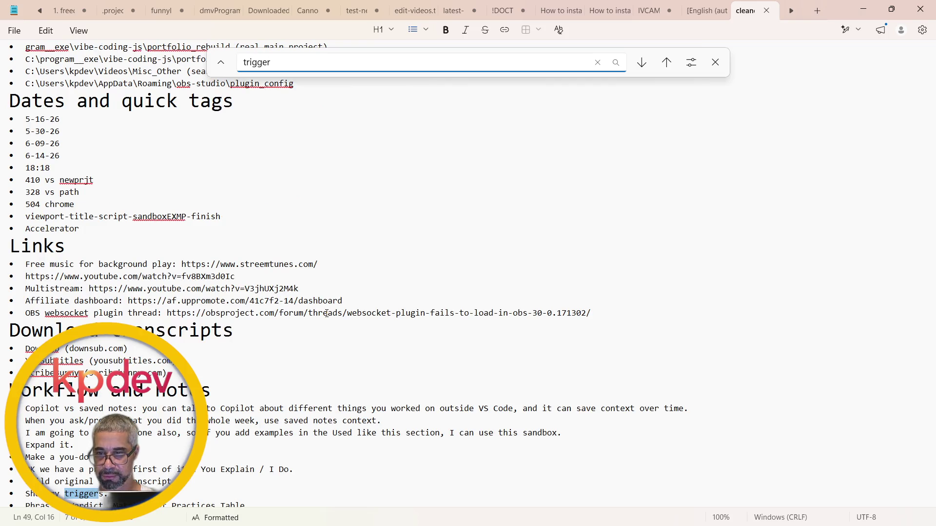
key("Return")
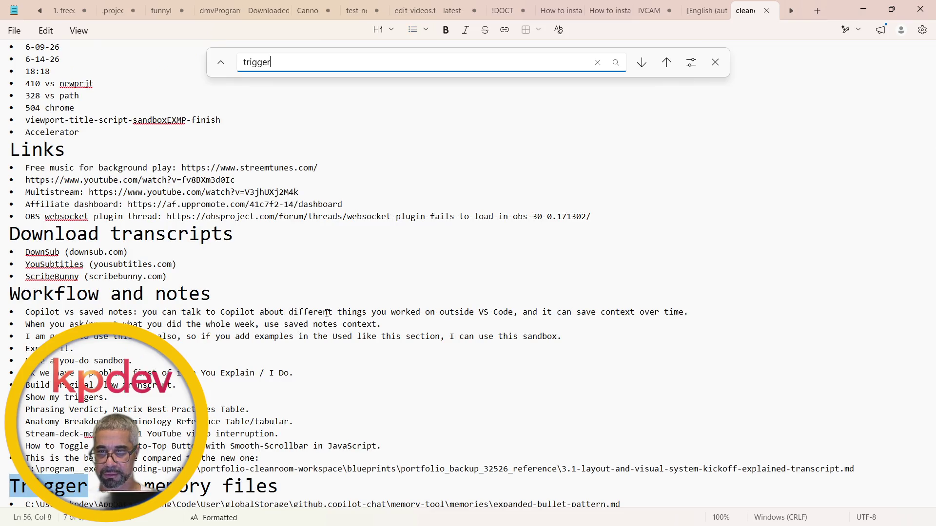
key("Return")
scroll(439, 365, "down", 5)
scroll(234, 280, "up", 2)
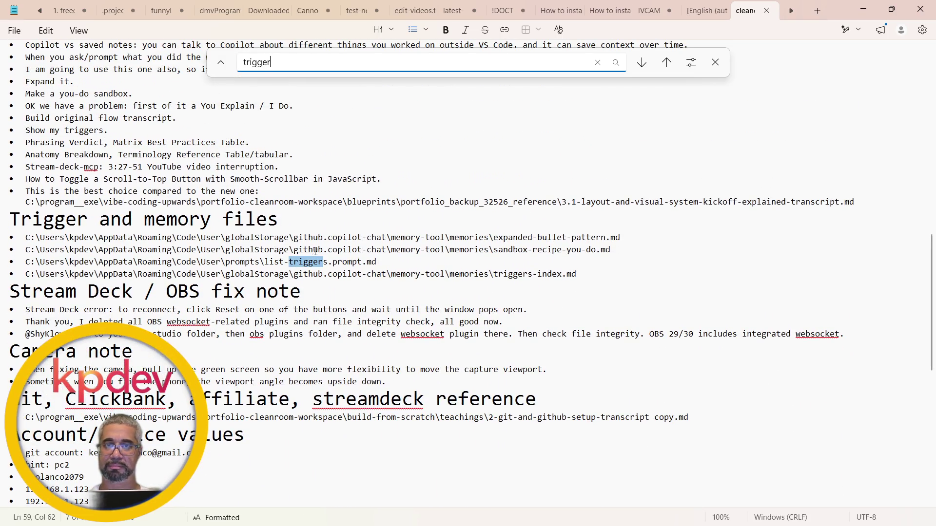
Make the list-triggers.prompt.md path bold.
left_click(384, 261)
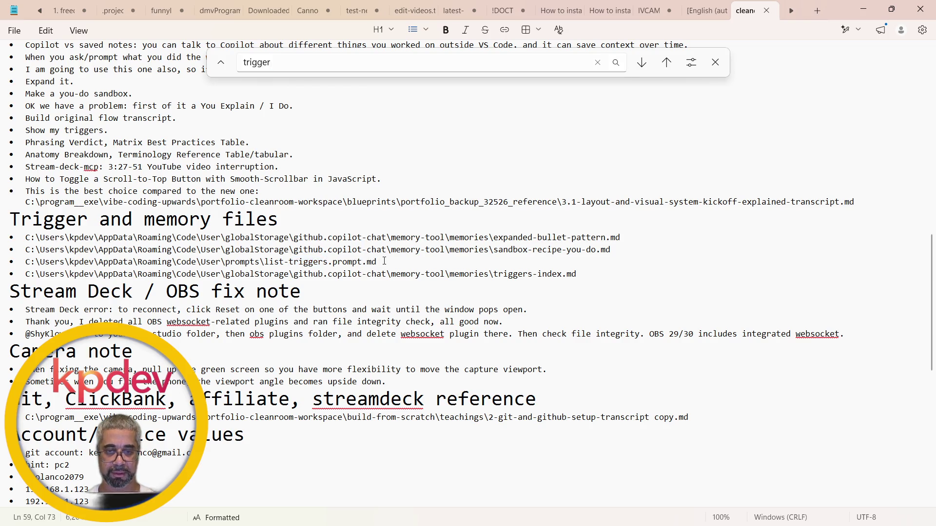
key("ctrl+shift+Left")
key("ctrl+shift+Left")
key("ctrl+shift+Left")
key("ctrl+shift+Left")
key("ctrl+shift+Left")
key("ctrl+shift+Left")
key("ctrl+shift+Left")
key("ctrl+shift+Left")
key("ctrl+shift+Left")
key("ctrl+shift+Left")
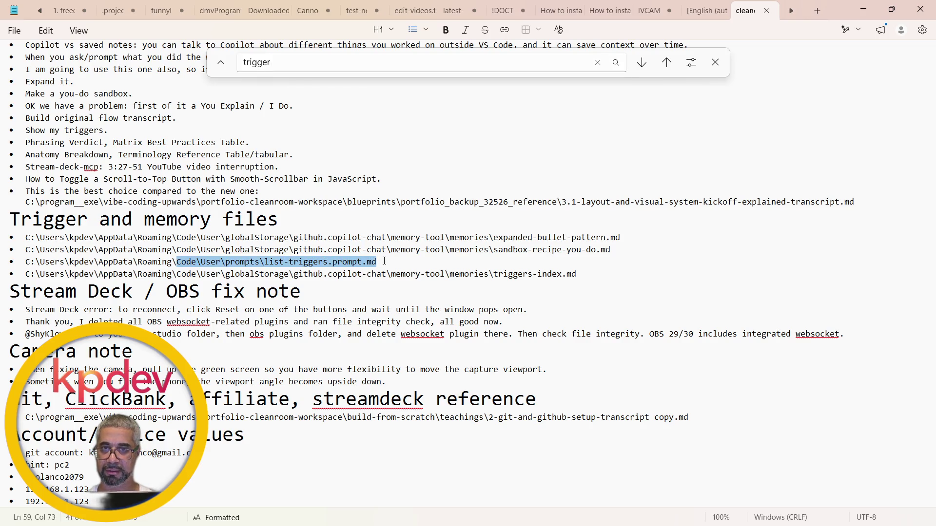
key("ctrl+shift+Left")
key("ctrl+shift+Left")
key("ctrl+shift+Left")
key("ctrl+shift+Left")
key("ctrl+shift+Left")
key("ctrl+shift+Left")
key("ctrl+shift+Left")
key("ctrl+shift+Left")
key("ctrl+shift+Left")
key("ctrl+b")
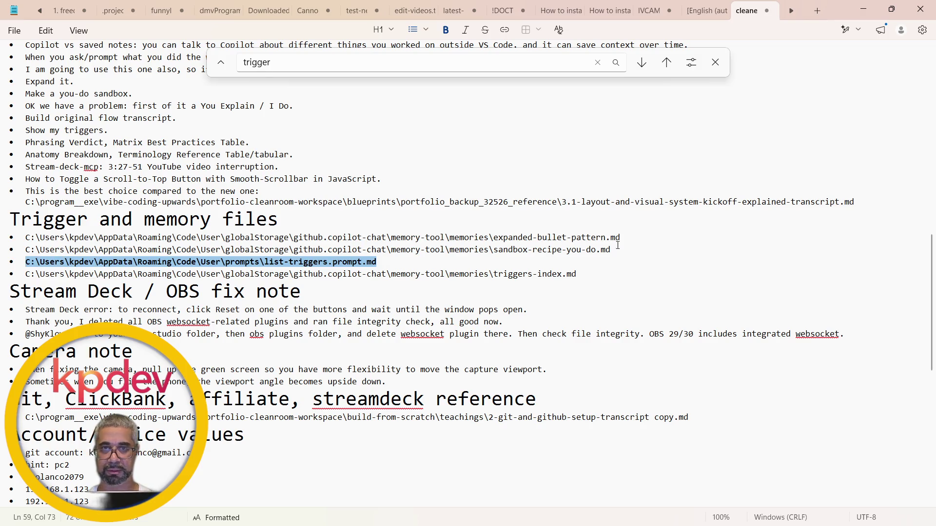
left_click(616, 246)
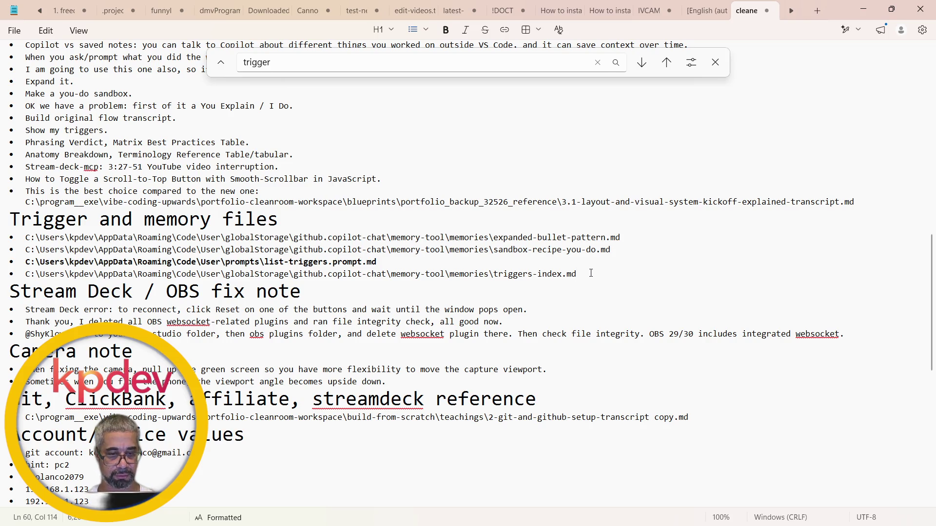
Make the triggers-index.md path bold.
key("ctrl+shift+Left")
key("ctrl+shift+Left")
key("ctrl+shift+Left")
key("ctrl+shift+Left")
key("ctrl+shift+Left")
key("ctrl+shift+Left")
key("ctrl+shift+Left")
key("ctrl+shift+Left")
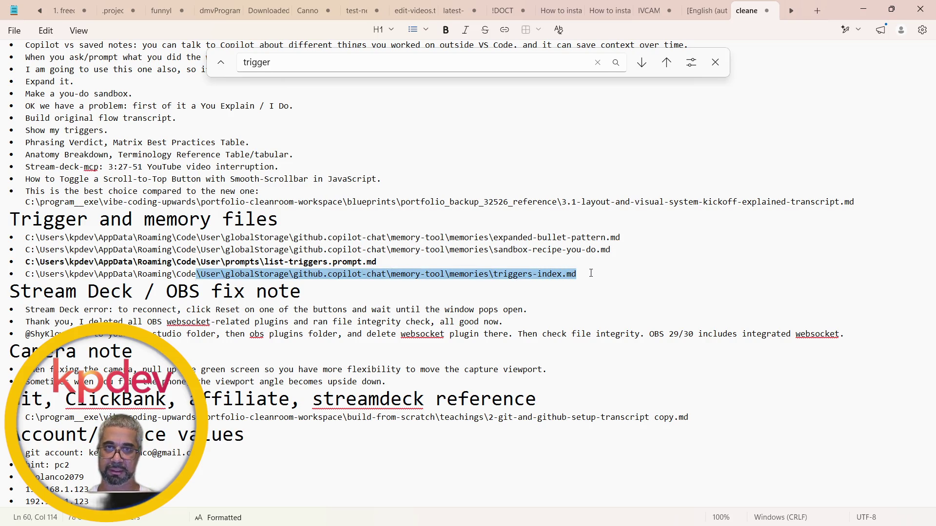
key("ctrl+shift+Left")
key("ctrl+shift+Left")
key("ctrl+shift+Left")
key("ctrl+shift+Left")
key("ctrl+shift+Left")
key("ctrl+b")
left_click(672, 274)
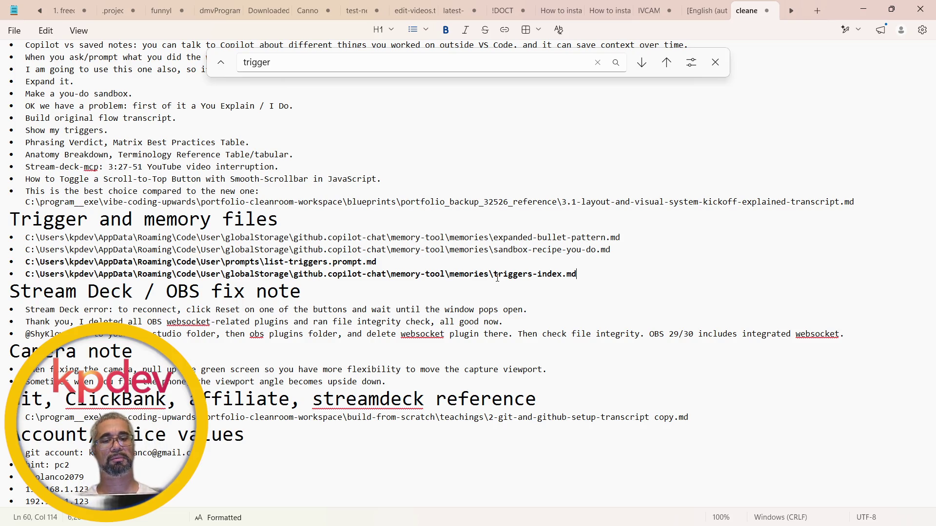
Switch back to Visual Studio Code.
key("alt+Tab")
key("Tab")
key("Tab")
key("Escape")
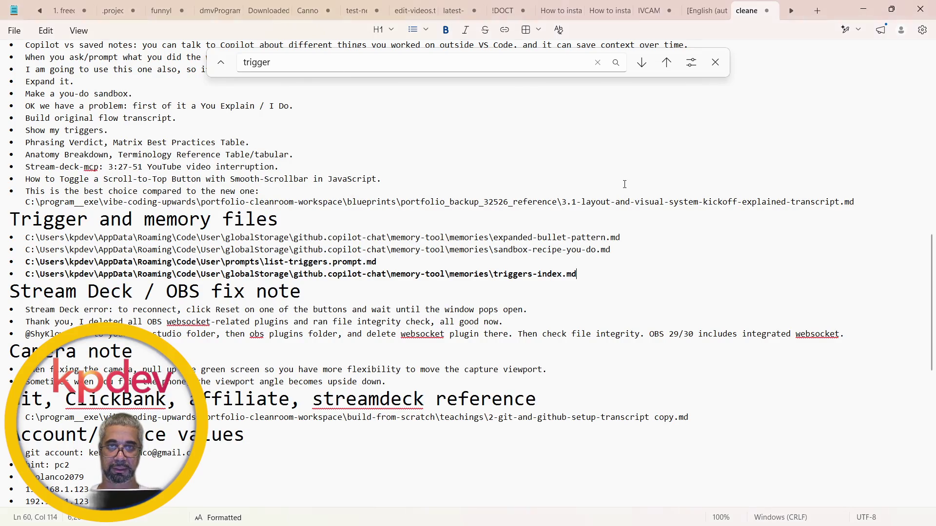
key("alt+Tab")
key("alt+Tab")
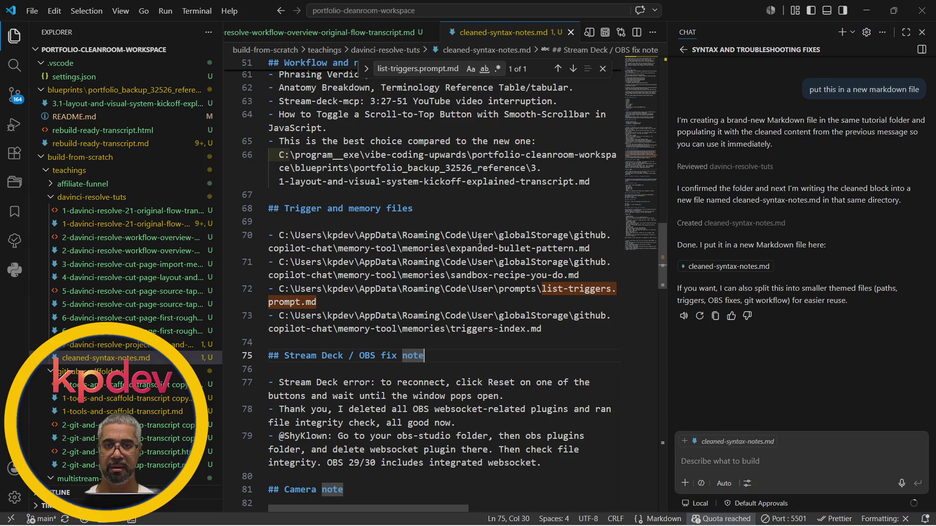
Close cleaned-syntax-notes.md and open the Unused heading clarification chat session.
left_click(571, 34)
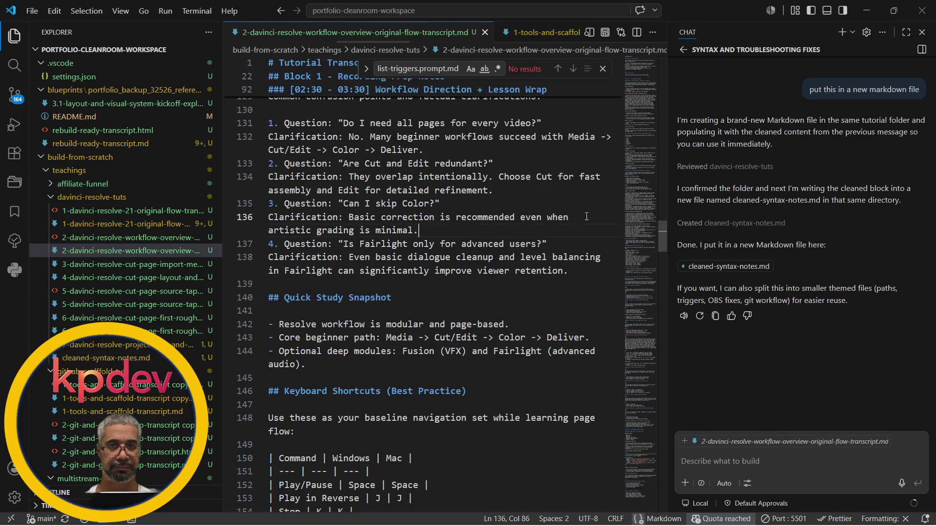
scroll(783, 245, "up", 2)
scroll(782, 242, "up", 5)
scroll(782, 243, "up", 5)
scroll(782, 242, "up", 5)
scroll(783, 242, "up", 5)
scroll(783, 247, "up", 5)
scroll(784, 248, "up", 5)
scroll(783, 248, "up", 5)
scroll(783, 248, "up", 5)
scroll(783, 248, "up", 5)
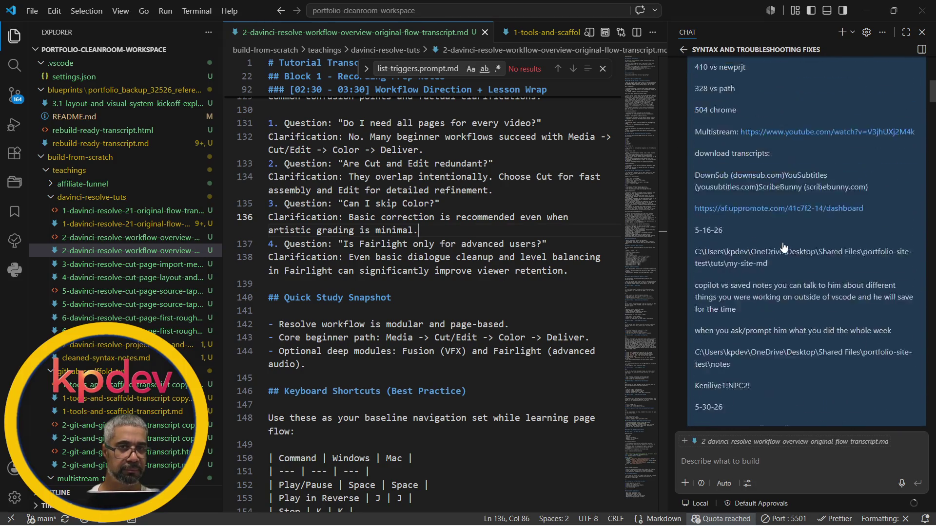
scroll(782, 248, "up", 5)
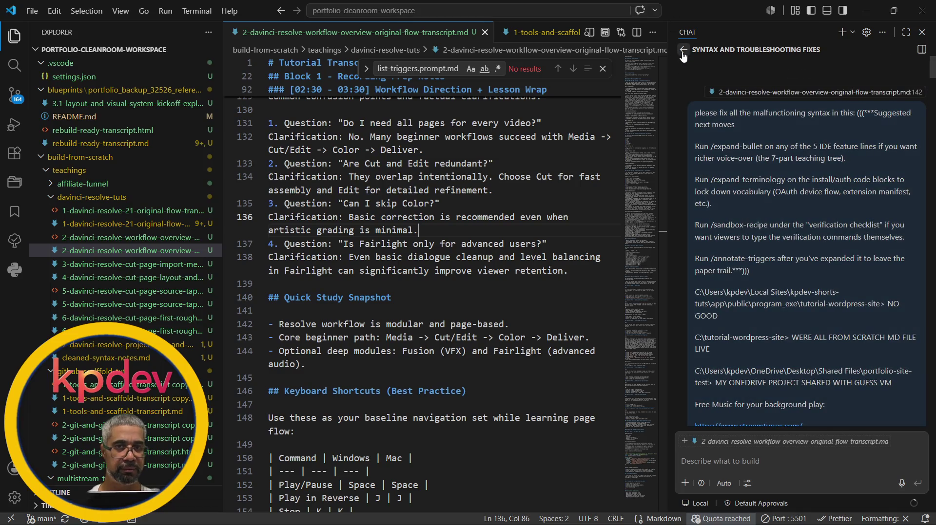
left_click(684, 49)
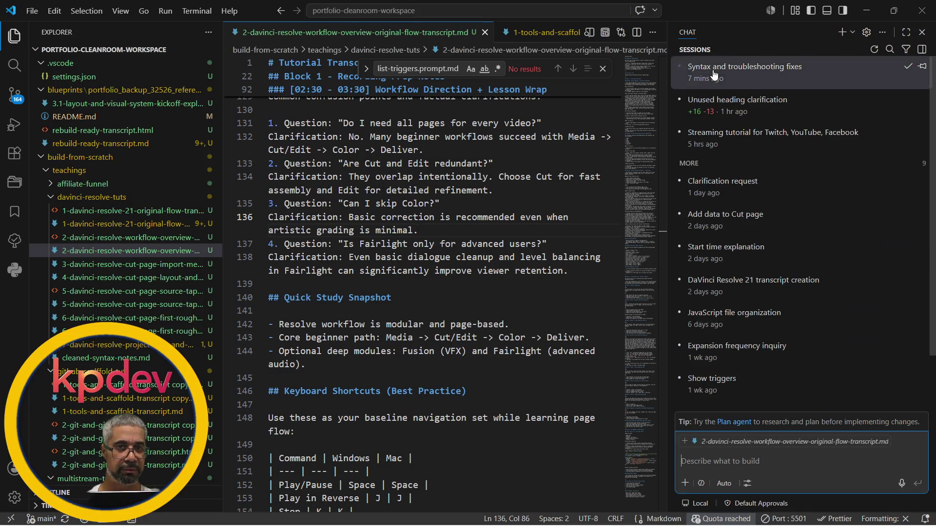
left_click(713, 69)
left_click(681, 53)
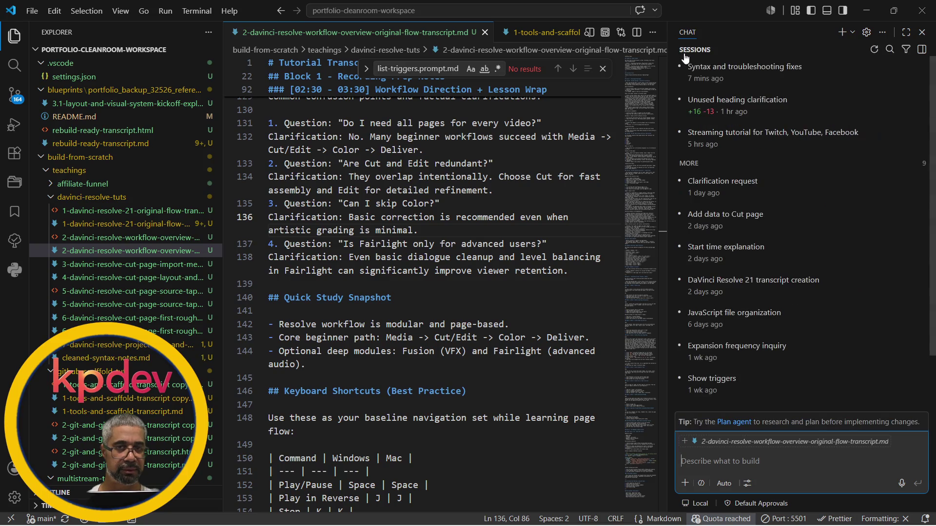
left_click(731, 99)
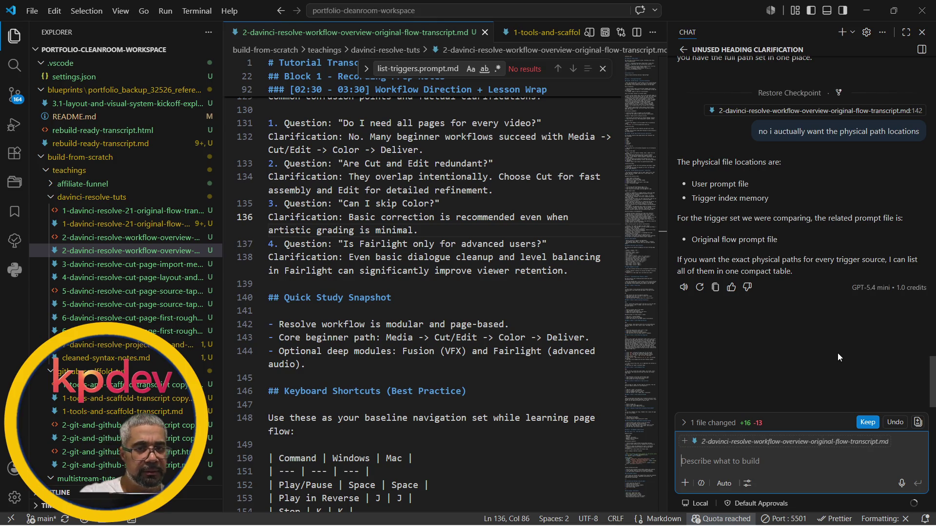
scroll(838, 353, "up", 2)
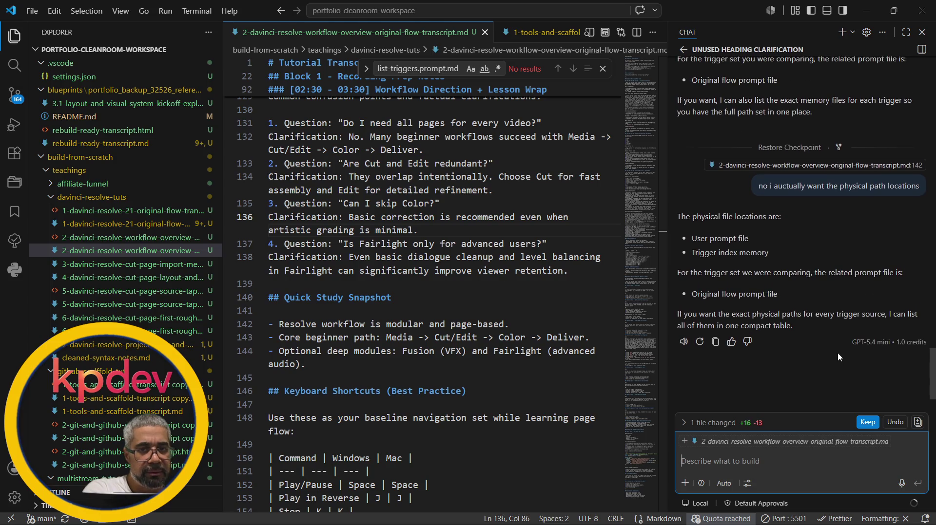
scroll(837, 353, "up", 2)
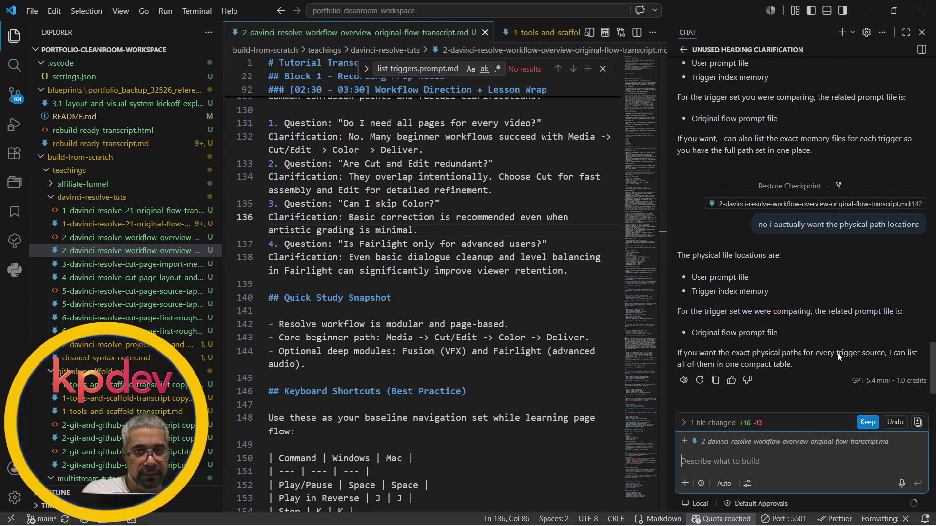
Jump to transcript line 142 and keep the chat's edits to the transcript.
left_click(824, 238)
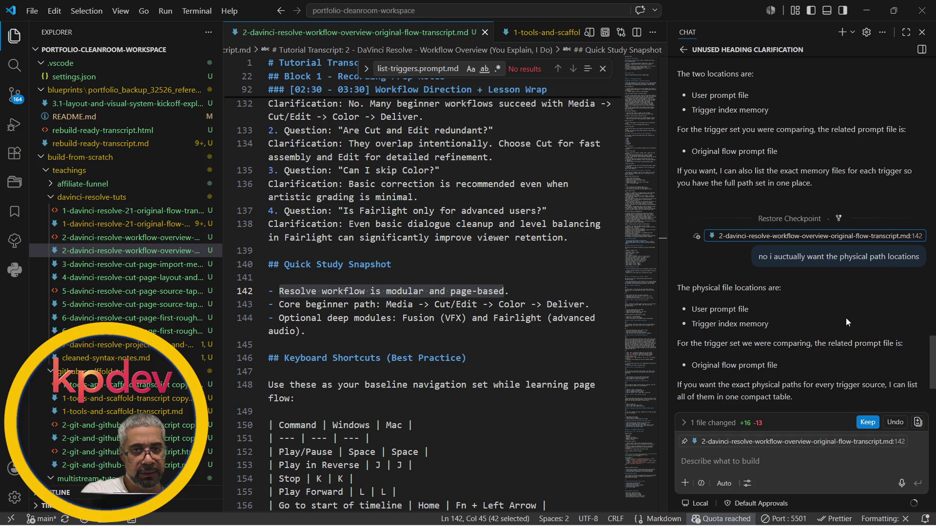
scroll(845, 318, "up", 5)
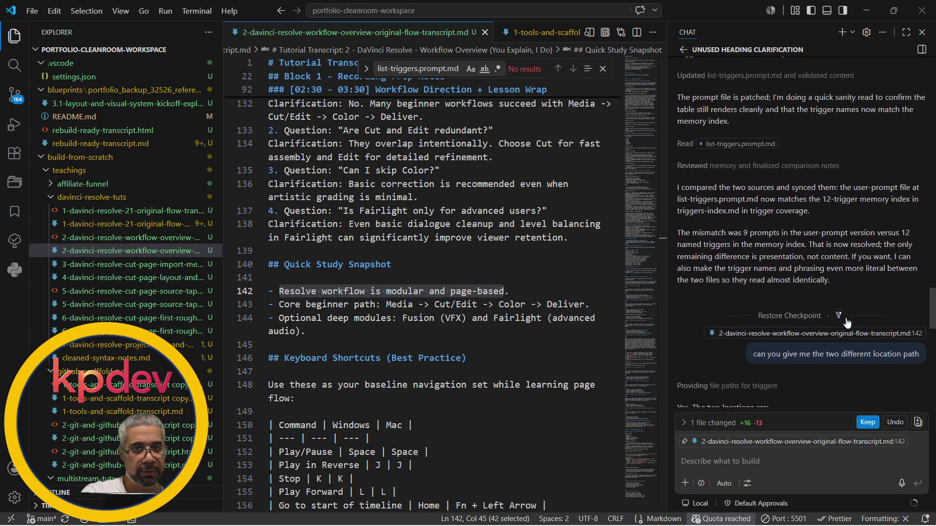
scroll(846, 323, "up", 1)
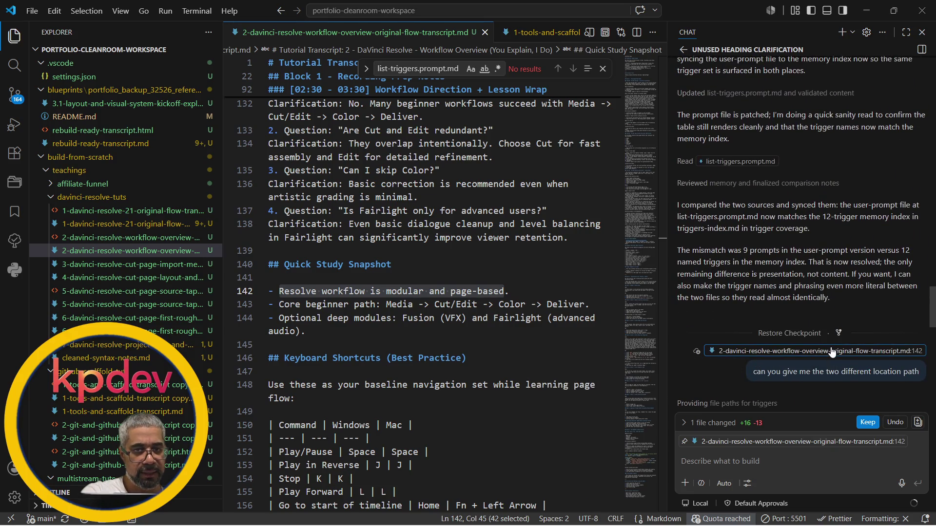
scroll(828, 260, "up", 2)
scroll(828, 259, "up", 2)
scroll(829, 259, "up", 3)
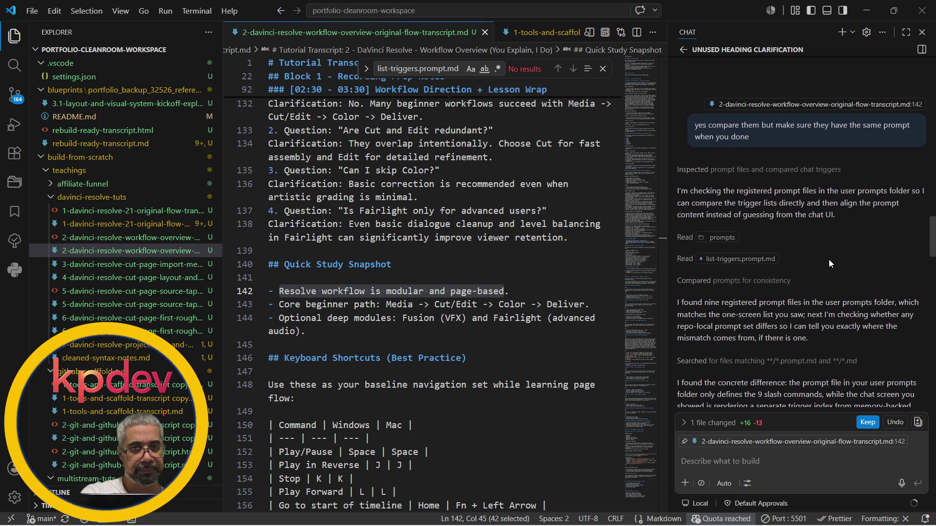
left_click(866, 422)
scroll(862, 274, "up", 3)
scroll(862, 274, "up", 3)
scroll(862, 275, "up", 3)
scroll(863, 275, "up", 3)
scroll(863, 274, "up", 3)
scroll(862, 274, "up", 3)
scroll(862, 274, "up", 3)
scroll(862, 274, "up", 2)
scroll(863, 274, "up", 1)
scroll(863, 274, "down", 1)
scroll(862, 274, "up", 3)
scroll(862, 274, "up", 3)
scroll(862, 275, "up", 1)
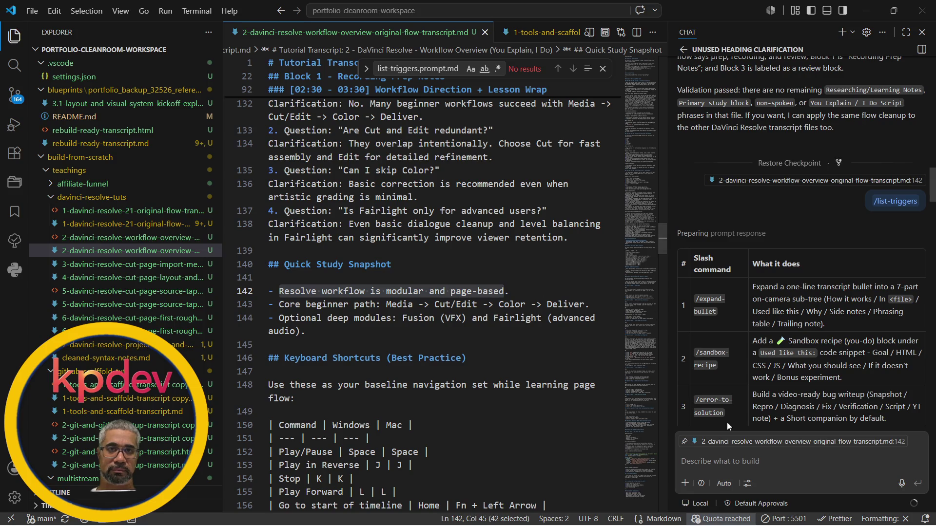
Recall 'show me my triggers' from prompt history and send it to Copilot chat.
left_click(747, 463)
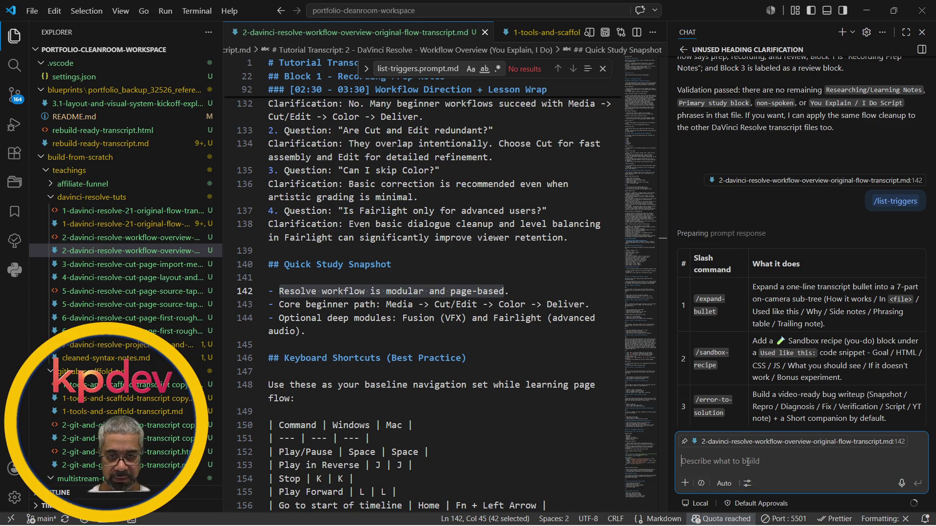
type("sh")
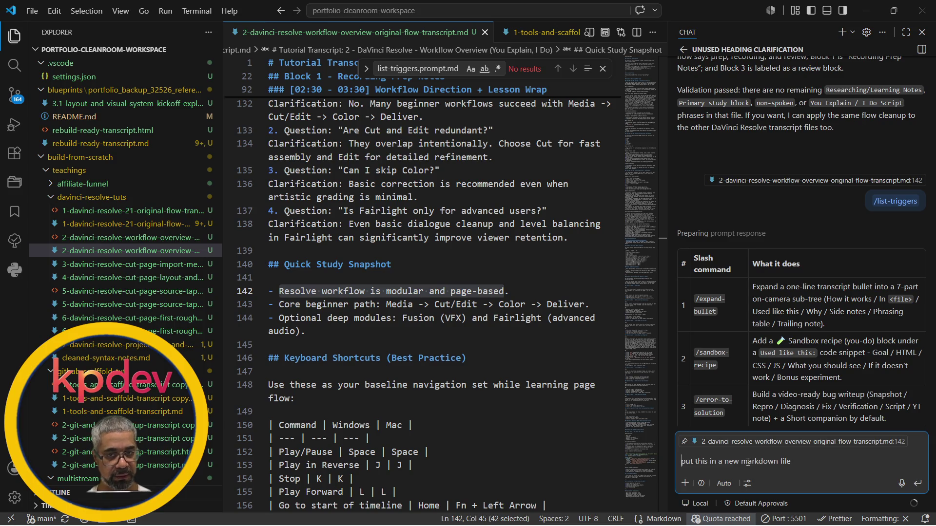
key("Up")
key("Up")
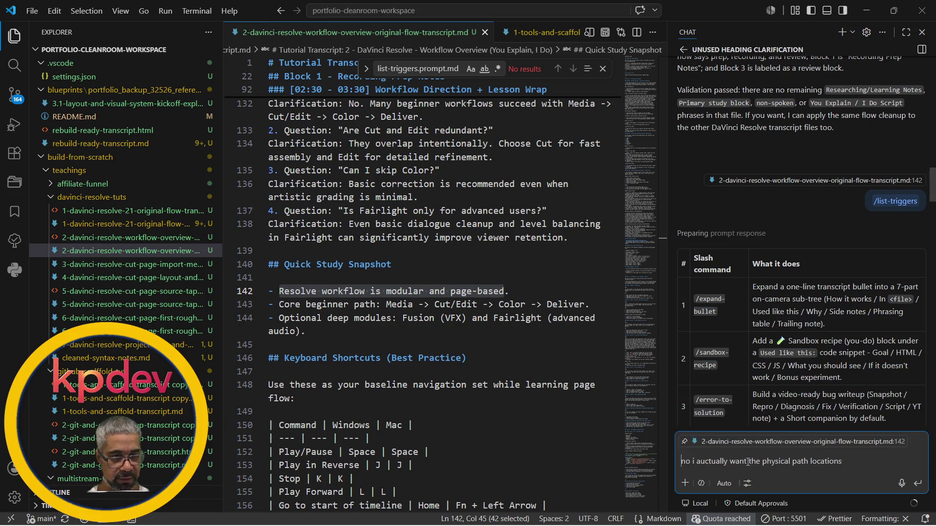
key("Up")
key("Up")
key("Up")
key("Up")
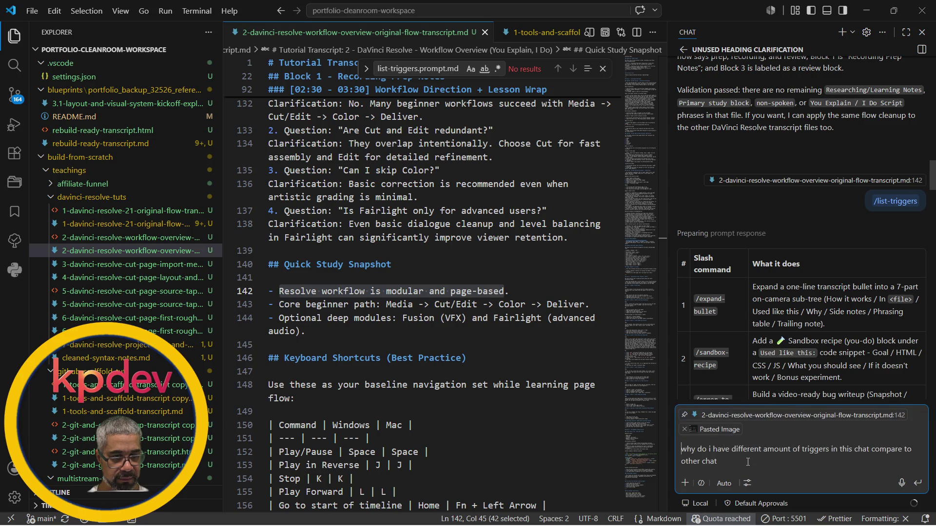
key("Up")
key("Return")
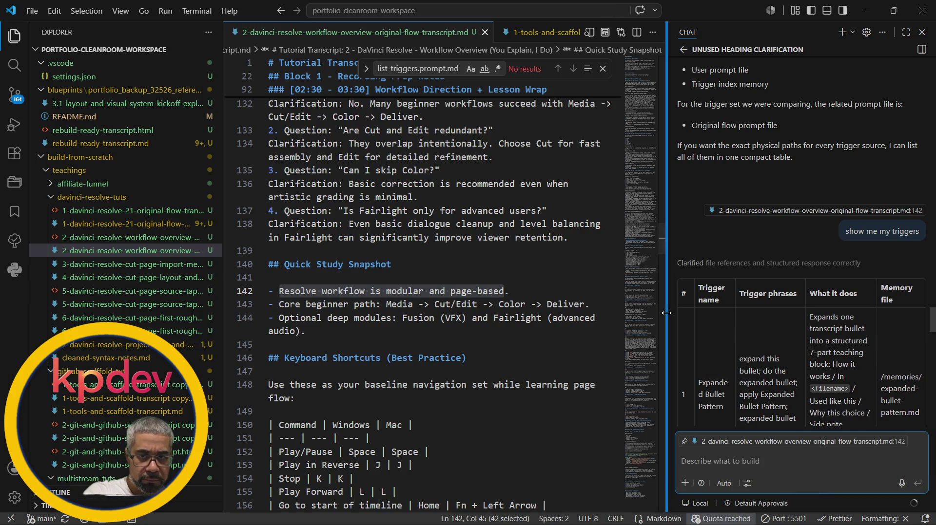
Resize the sash between editor and chat, ending with a wider editor and narrower chat.
left_click_drag(666, 315, 581, 312)
scroll(702, 336, "down", 5)
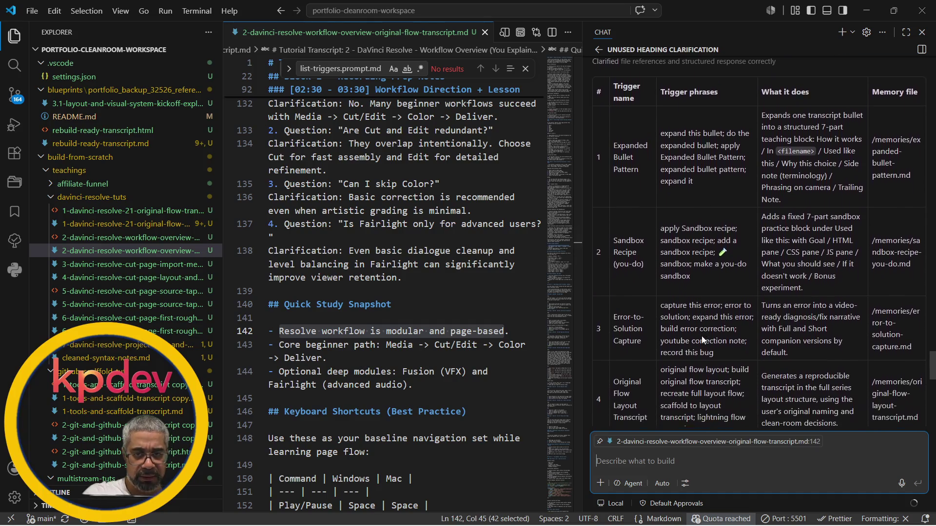
scroll(701, 336, "down", 3)
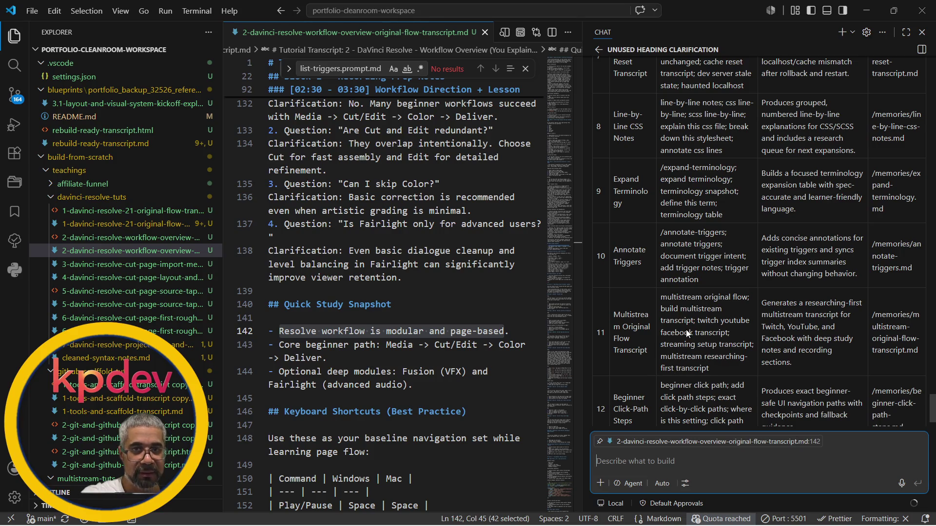
scroll(685, 325, "up", 5)
scroll(686, 329, "up", 5)
scroll(686, 330, "up", 1)
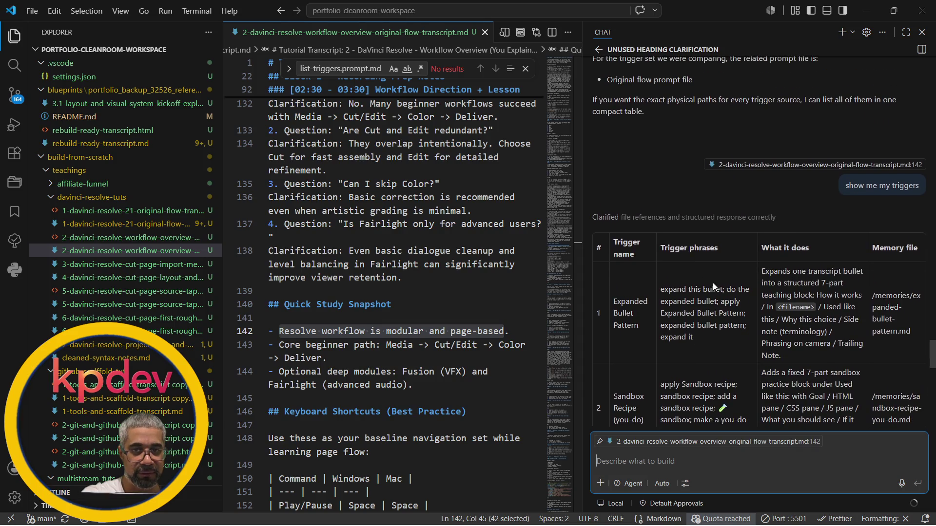
scroll(713, 283, "down", 4)
scroll(713, 283, "down", 4)
scroll(713, 283, "down", 3)
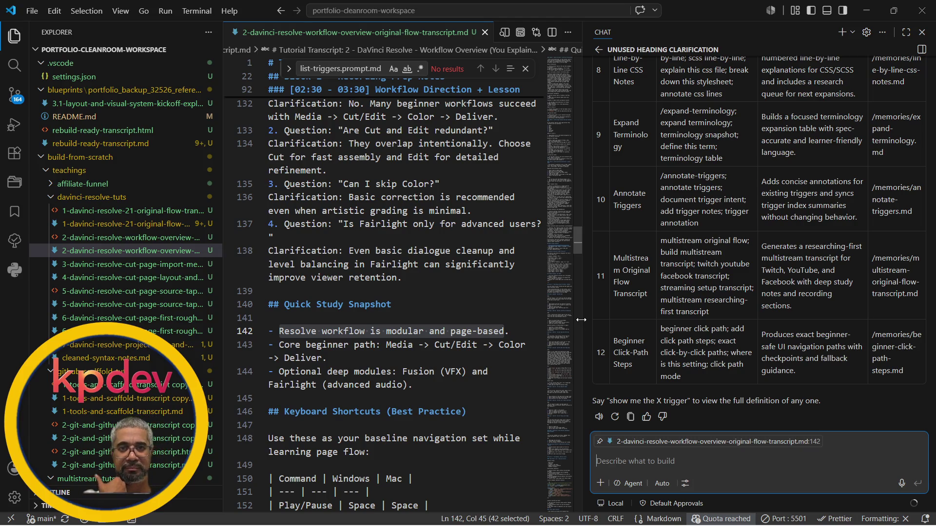
left_click_drag(584, 319, 673, 321)
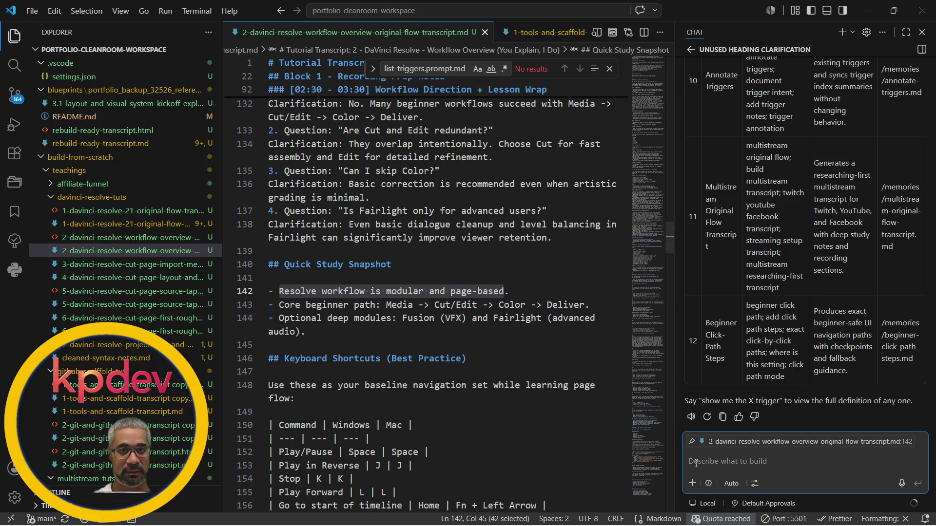
type("/e")
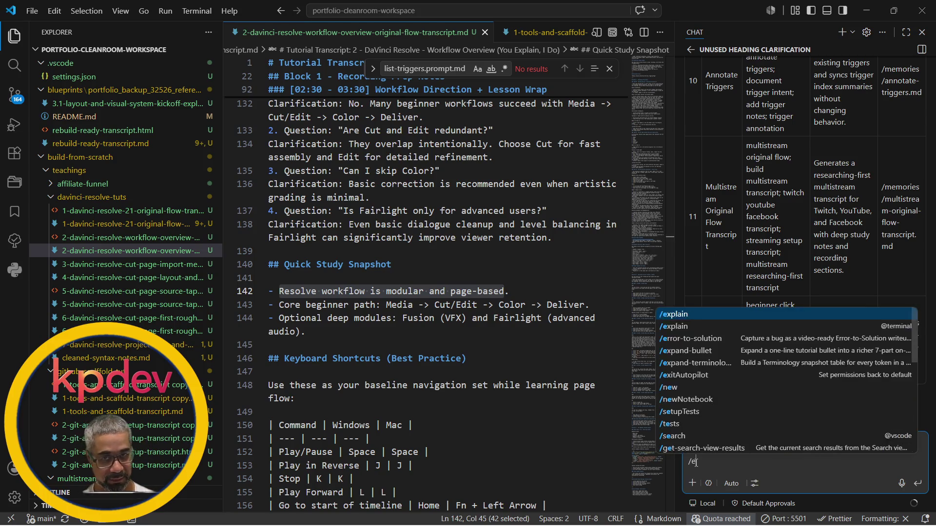
type("xp")
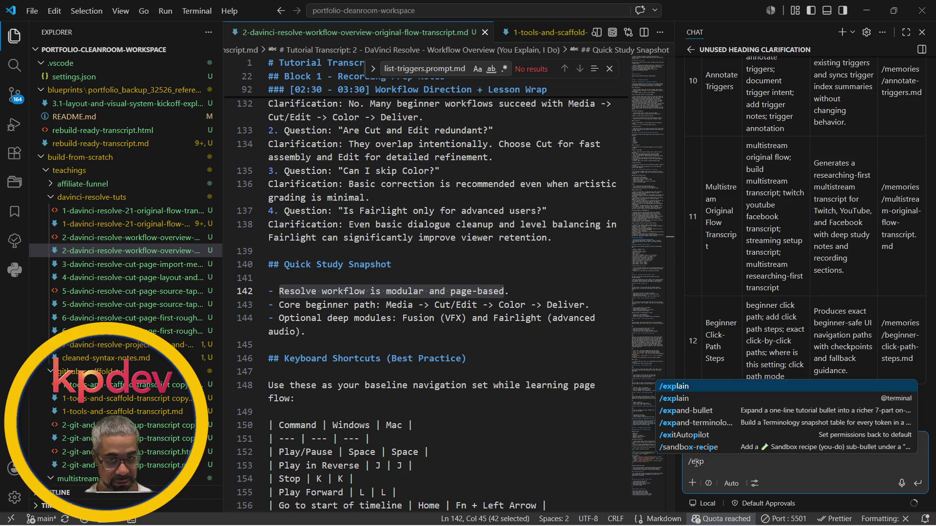
Send the /explain command for transcript line 142 to Copilot chat.
key("Tab")
key("Return")
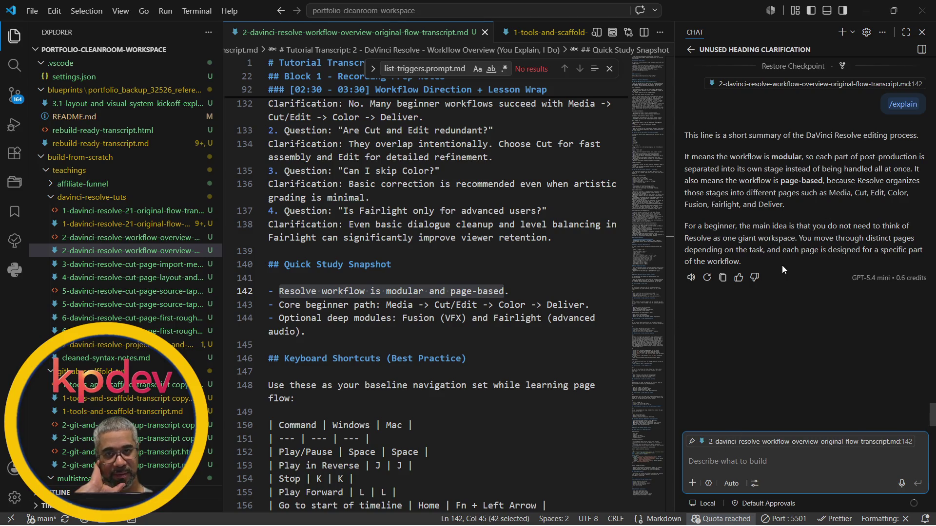
scroll(782, 265, "up", 5)
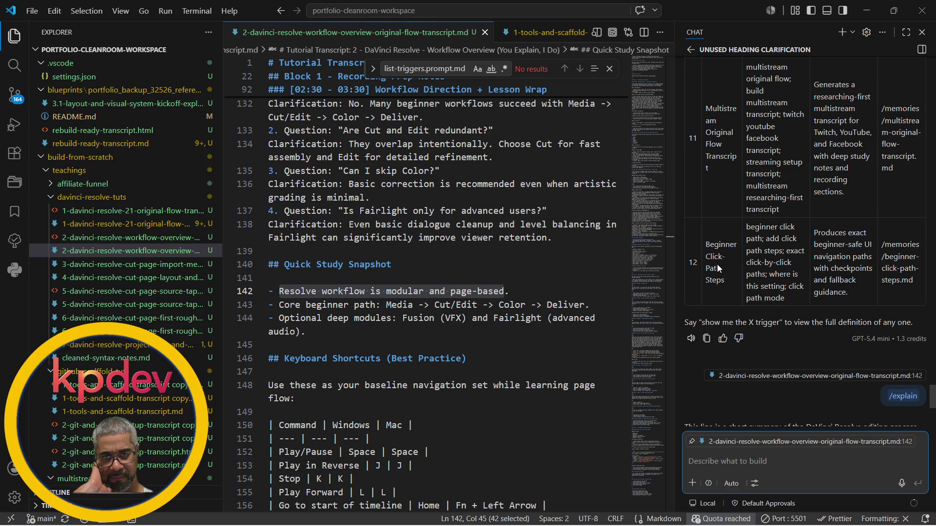
scroll(755, 254, "up", 1)
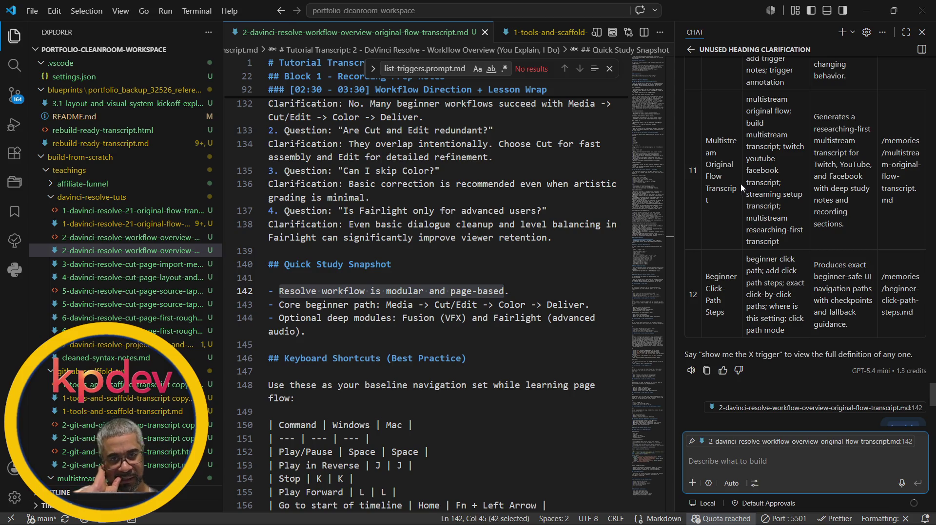
scroll(743, 188, "up", 3)
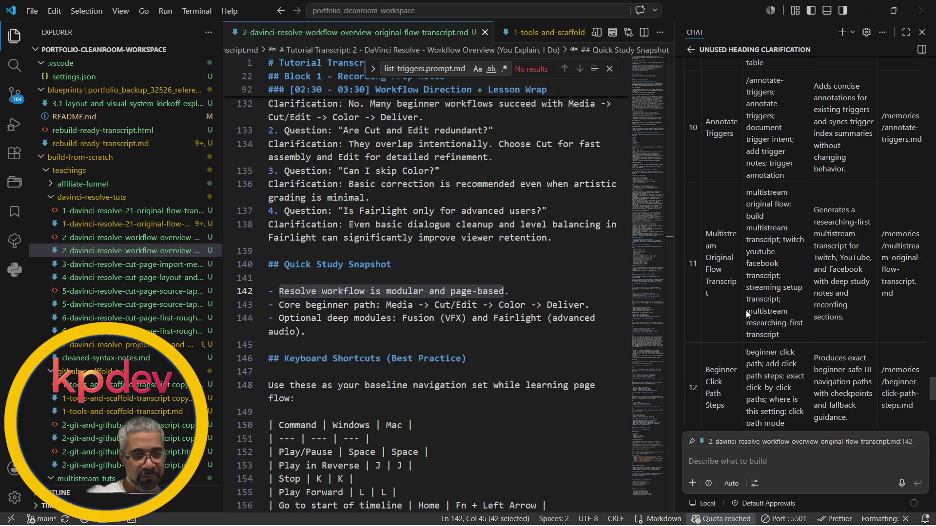
Clear the chat draft and run the /list-triggers prompt.
left_click_drag(747, 312, 764, 336)
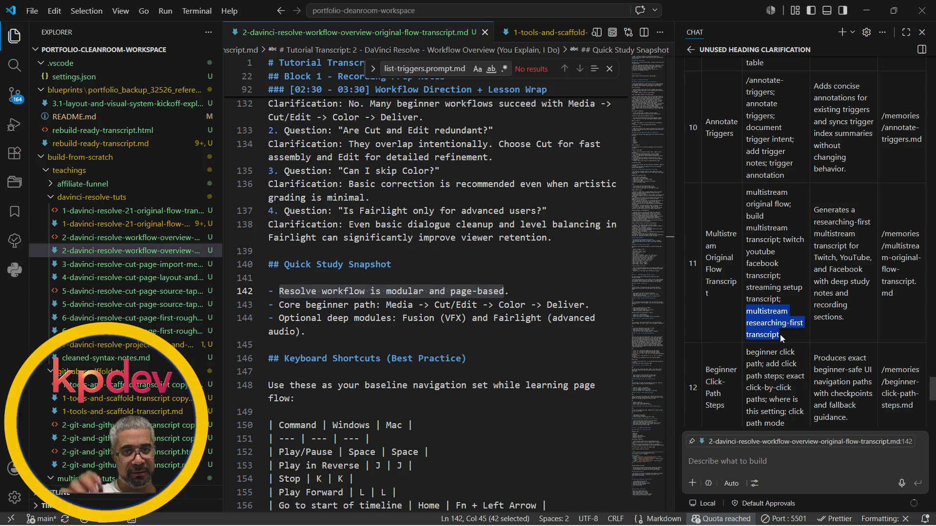
left_click(770, 463)
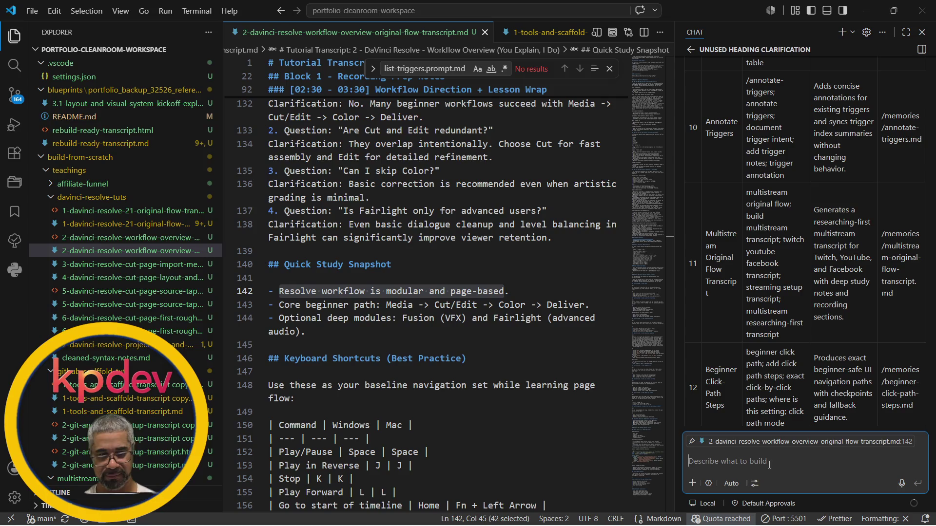
type("/m")
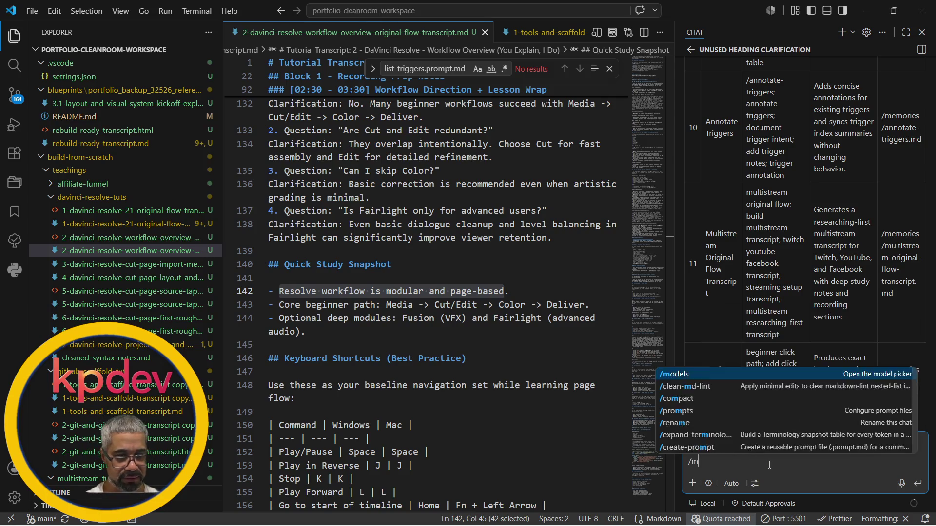
type("ult")
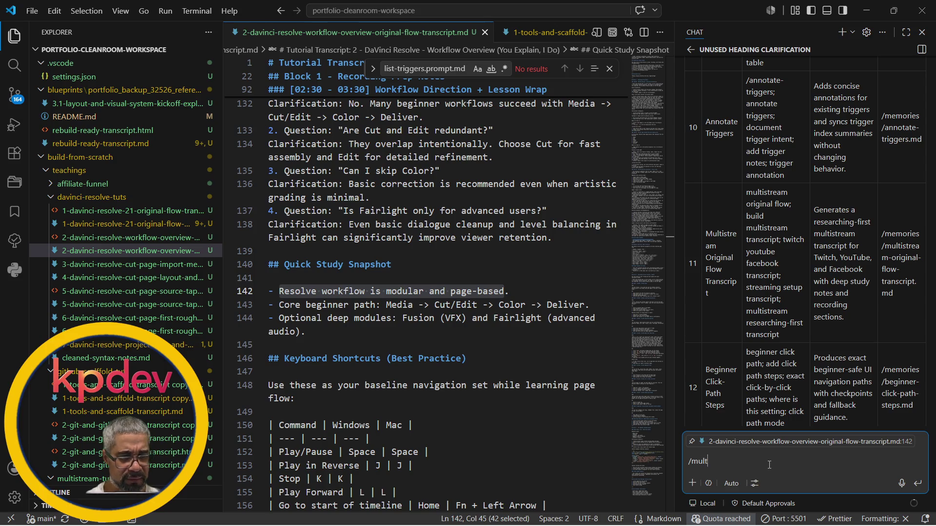
key("BackSpace")
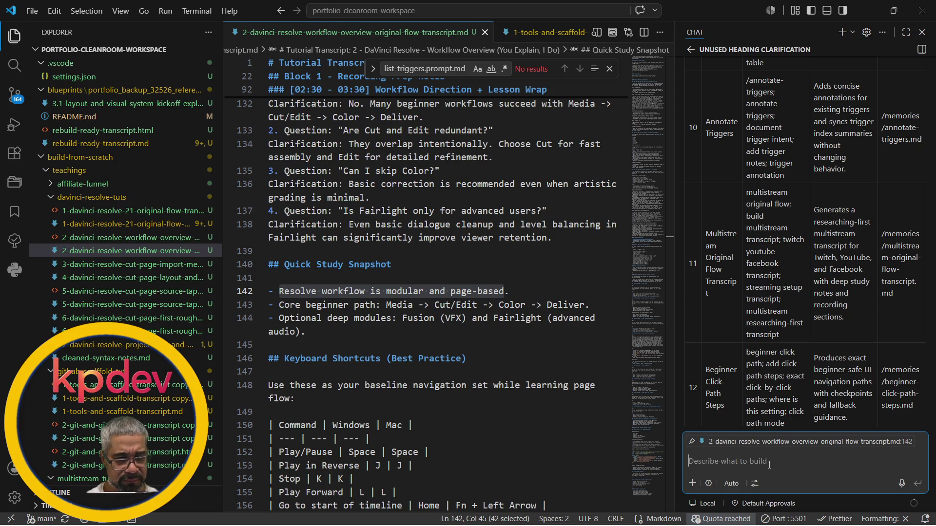
type("/m")
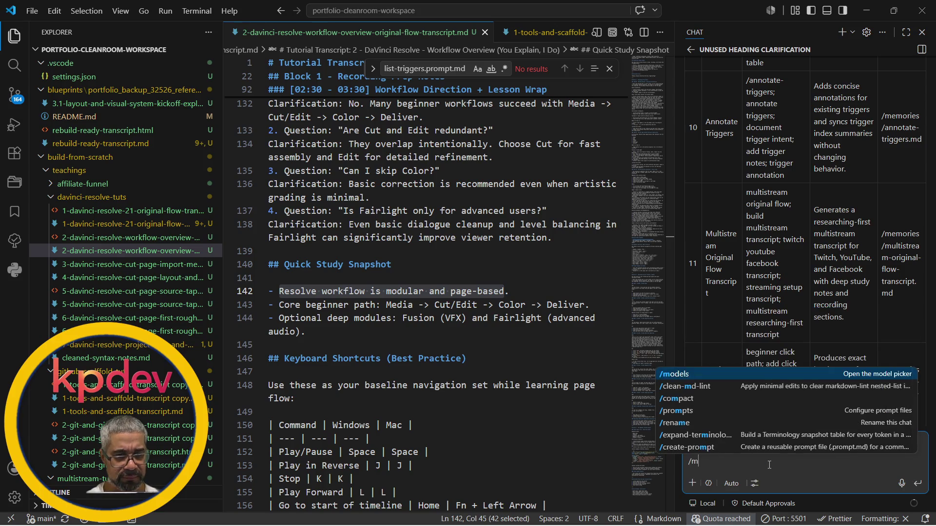
type("u")
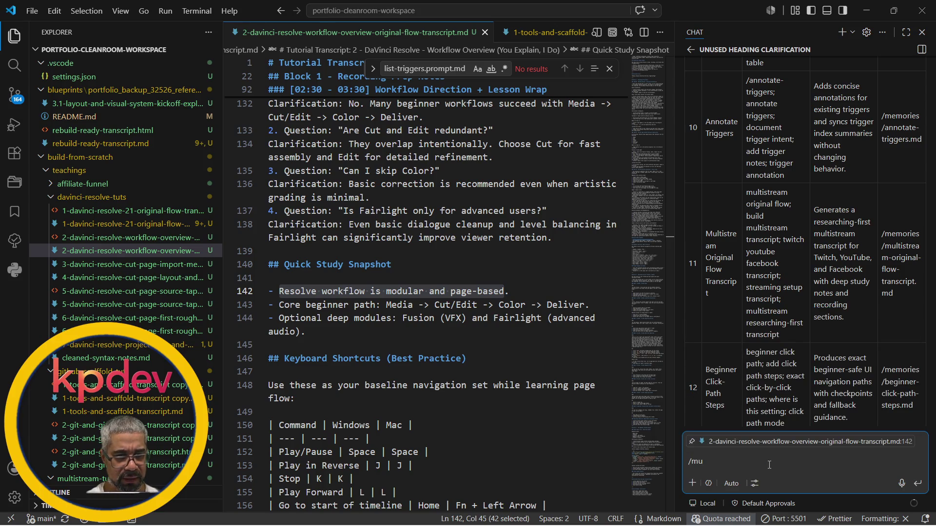
key("BackSpace")
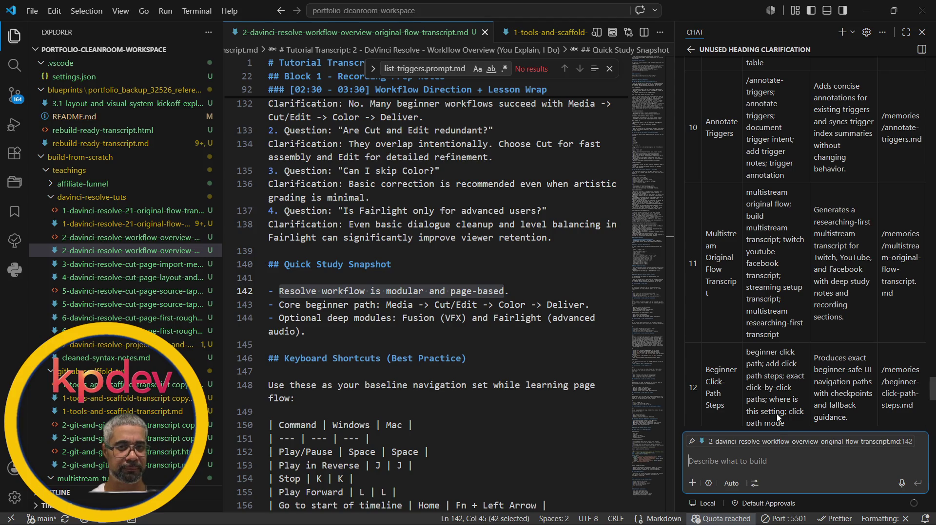
type("/li")
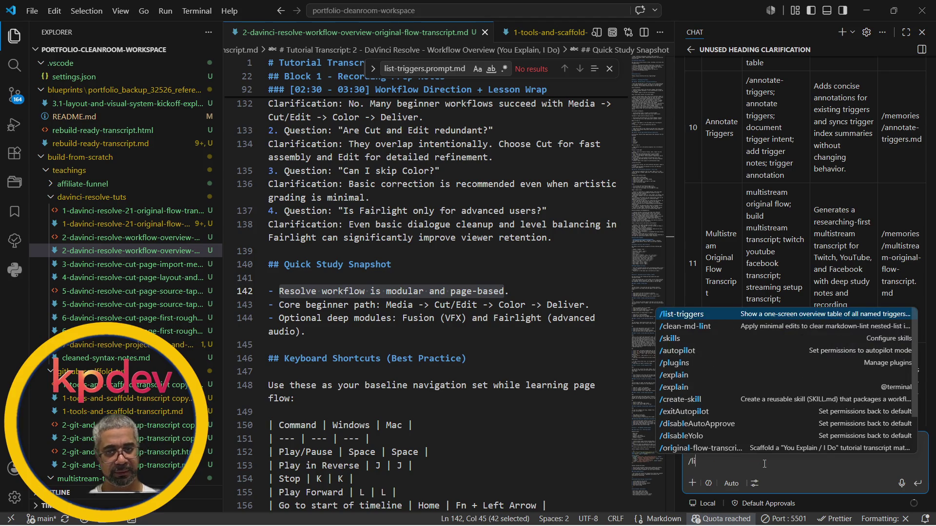
key("Tab")
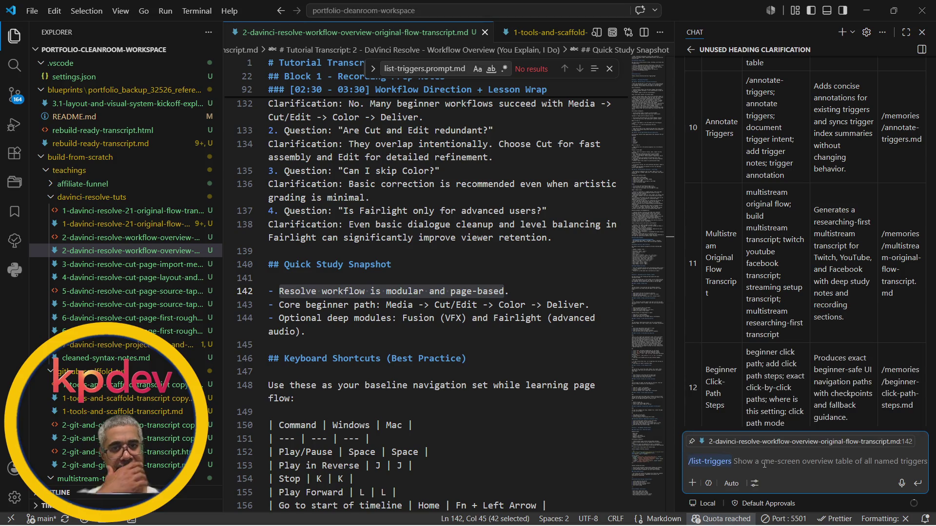
key("Return")
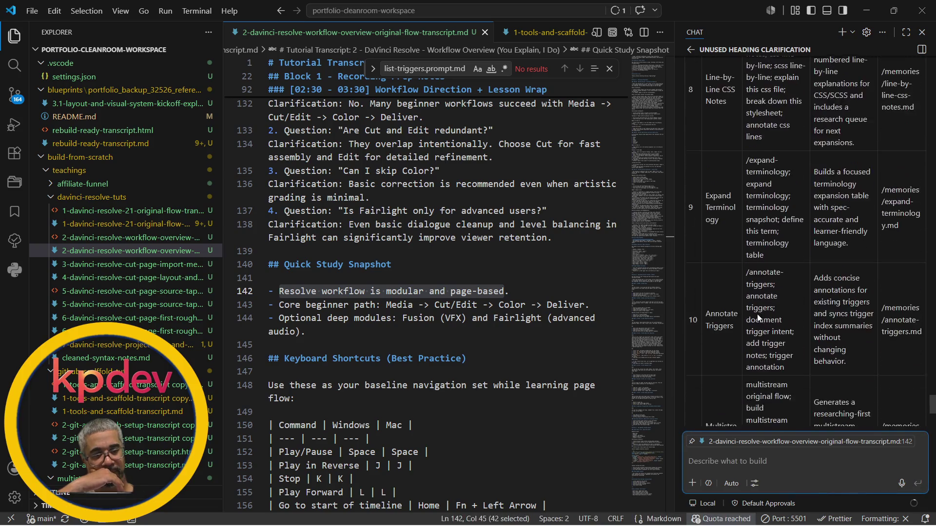
scroll(757, 314, "down", 3)
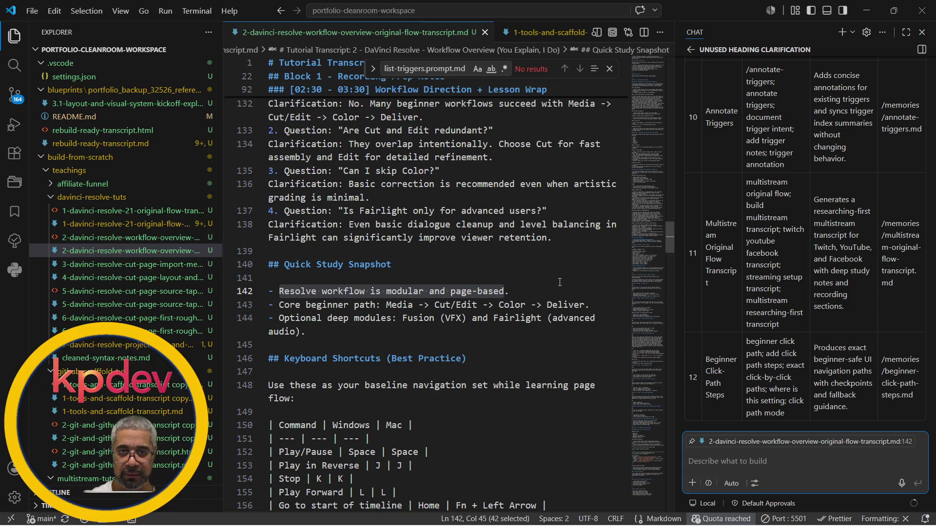
Select the text of transcript line 142 as chat context.
key("Up")
key("Down")
key("End")
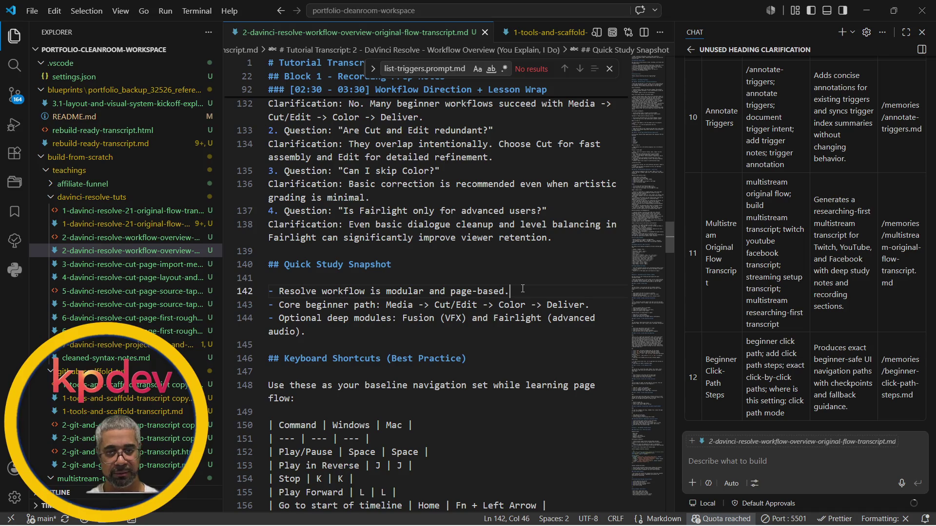
key("ctrl+shift+Left")
key("ctrl+shift+Left")
key("ctrl+shift+Left")
key("ctrl+shift+Left")
key("ctrl+shift+Left")
key("ctrl+shift+Left")
key("ctrl+shift+Left")
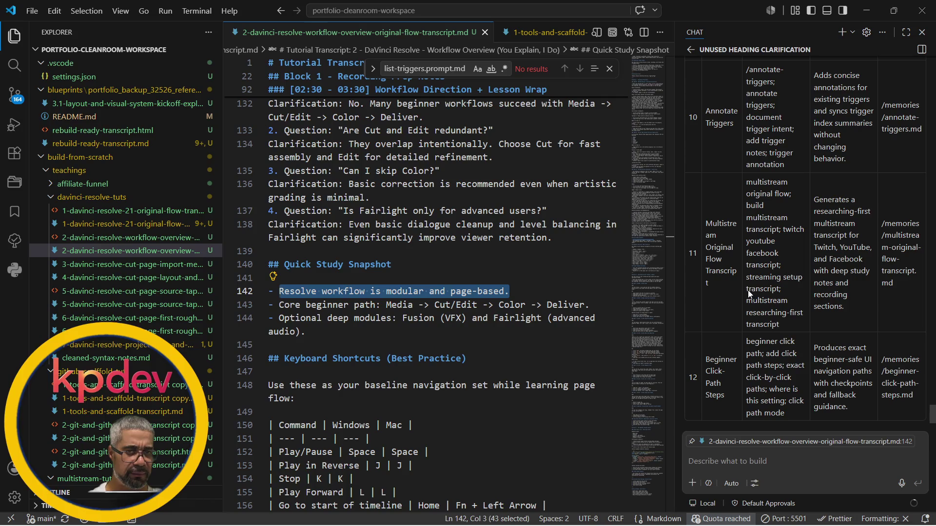
Paste the multistream researching-first transcript trigger phrase into chat and send it.
left_click_drag(746, 299, 773, 326)
key("ctrl+c")
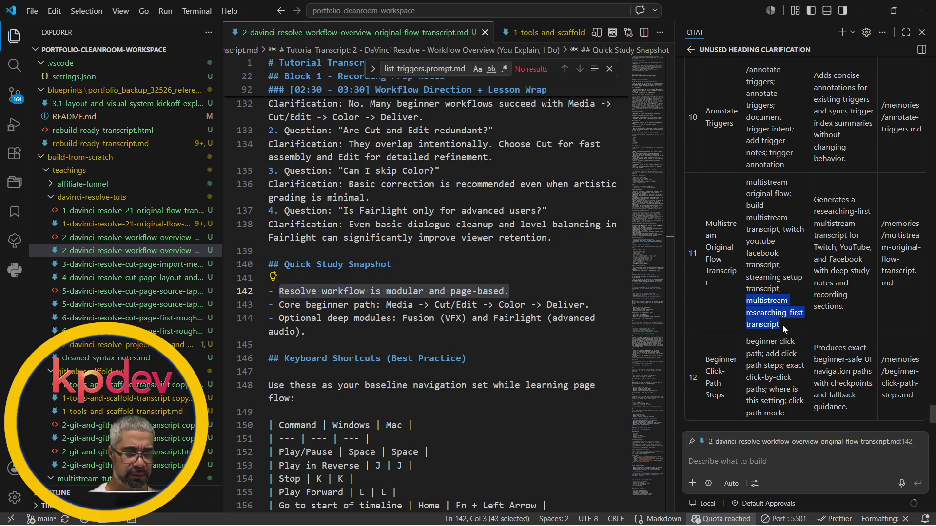
left_click(791, 474)
key("ctrl+v")
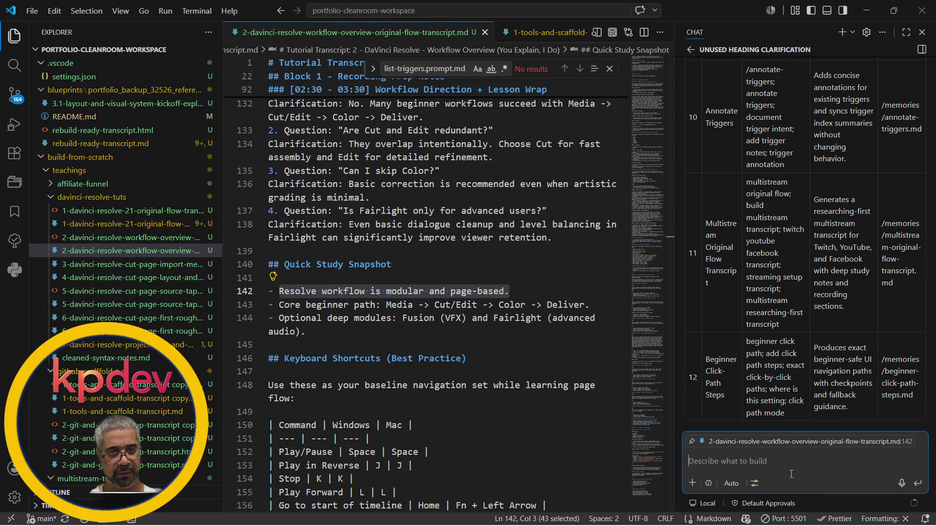
key("Return")
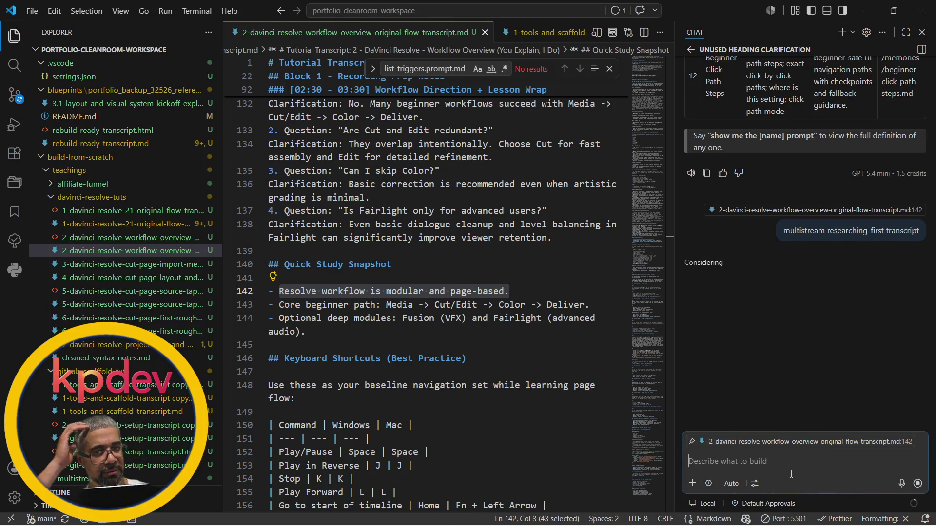
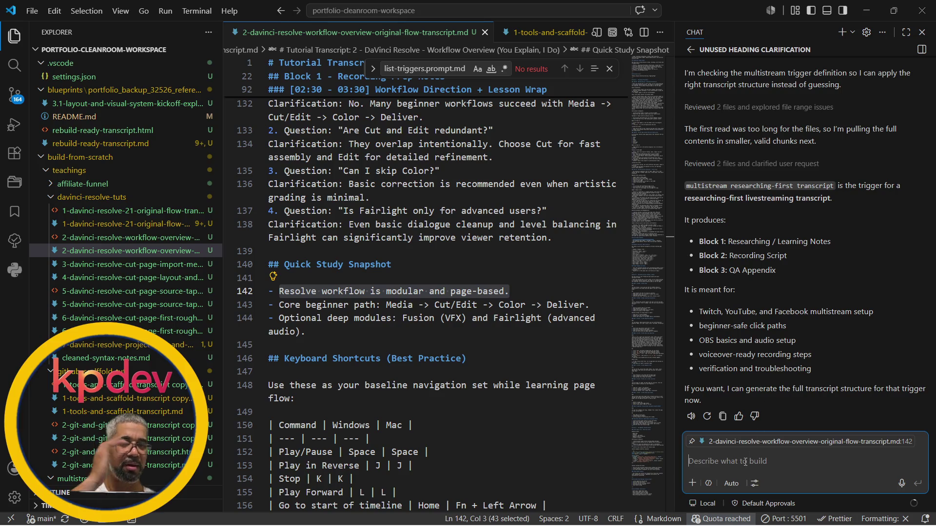
type("thi")
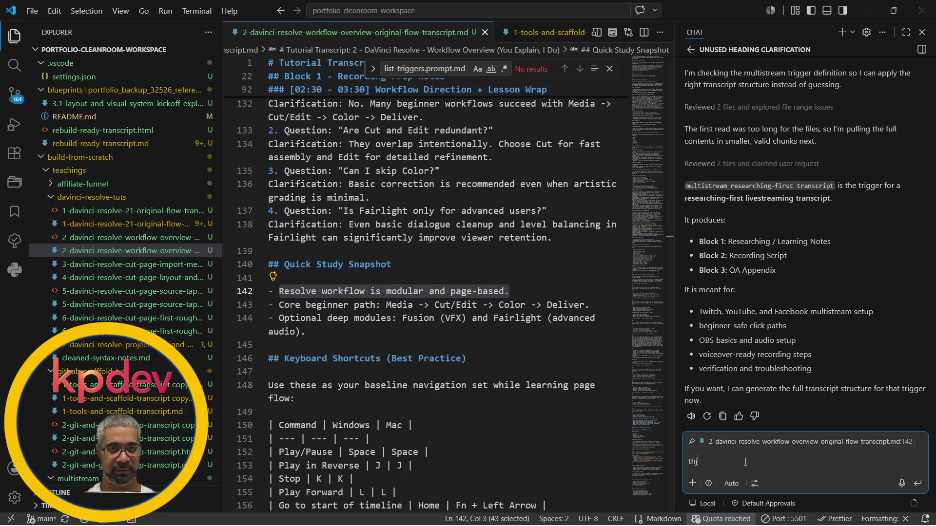
Draft the chat message starting "i was hoping for you to", removing typos and the stray /expand text.
key("BackSpace")
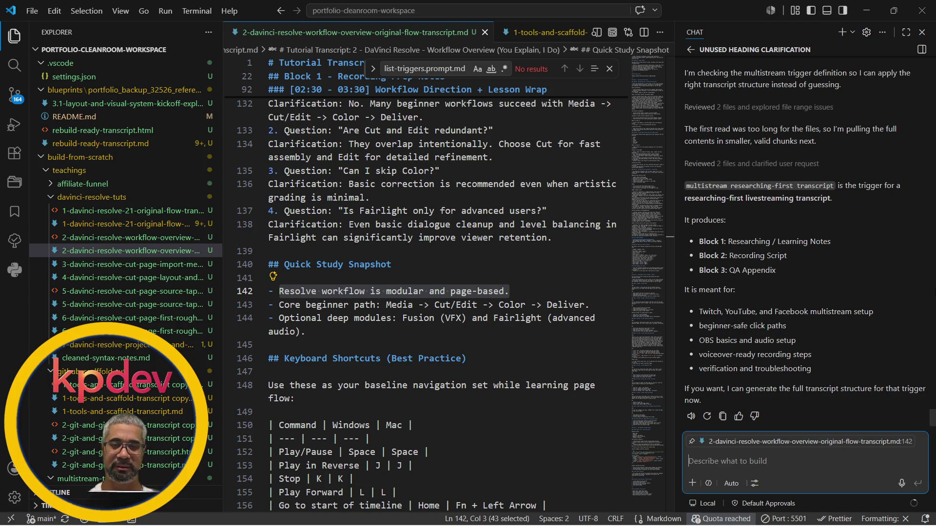
scroll(506, 322, "down", 1)
scroll(505, 322, "down", 1)
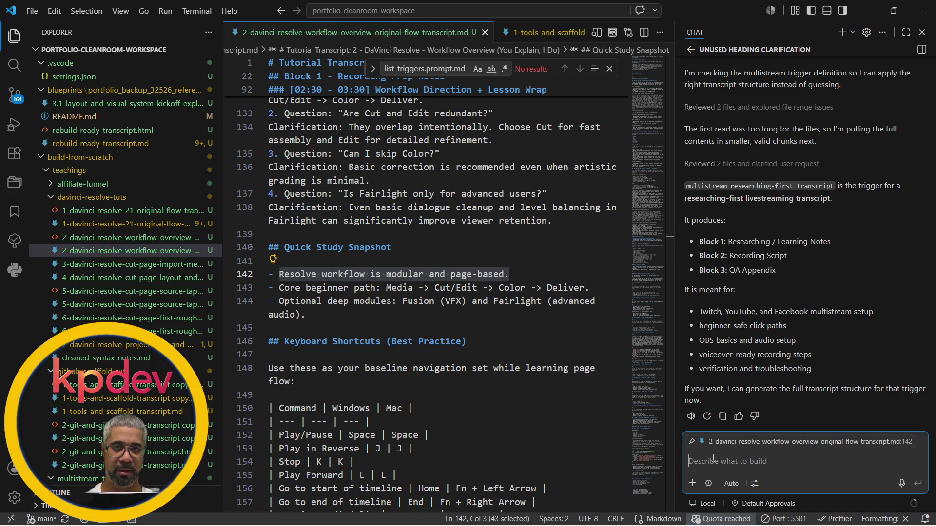
type("was")
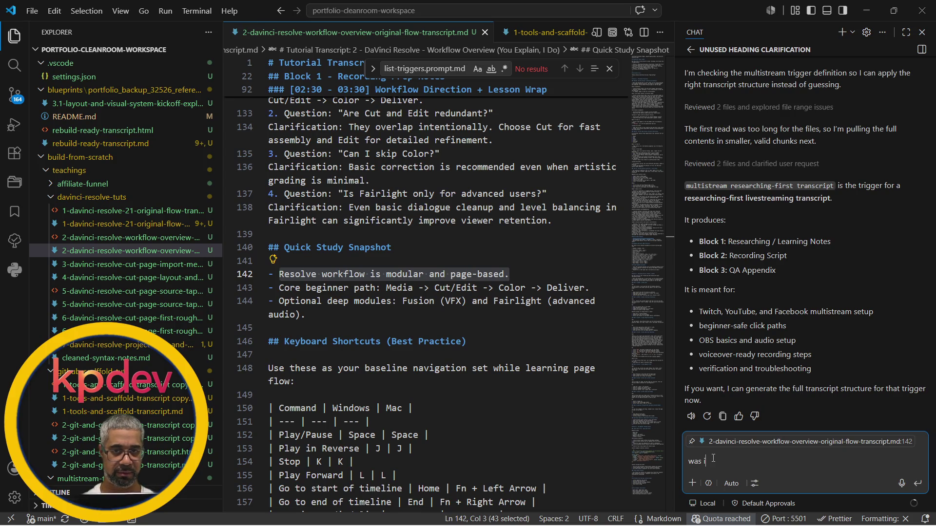
key("BackSpace")
key("BackSpace")
key("BackSpace")
type("i ws")
key("BackSpace")
type("as hopein")
key("BackSpace")
key("BackSpace")
key("BackSpace")
type("ing for you  to ")
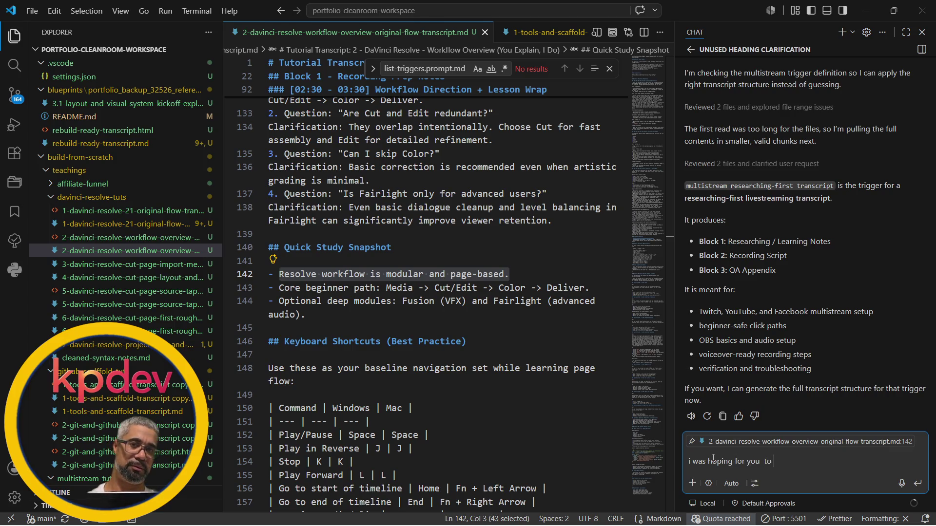
type("/expand")
key("ctrl+shift+Left")
key("ctrl+shift+Left")
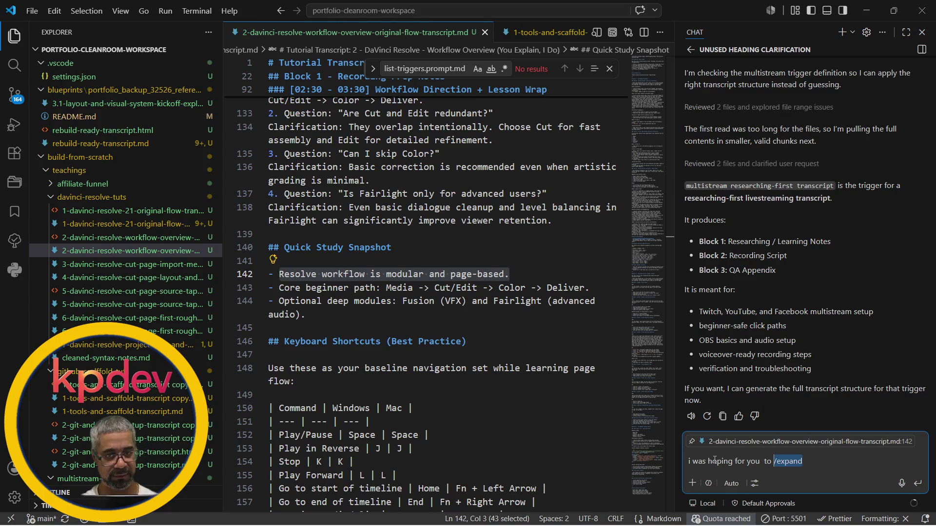
key("BackSpace")
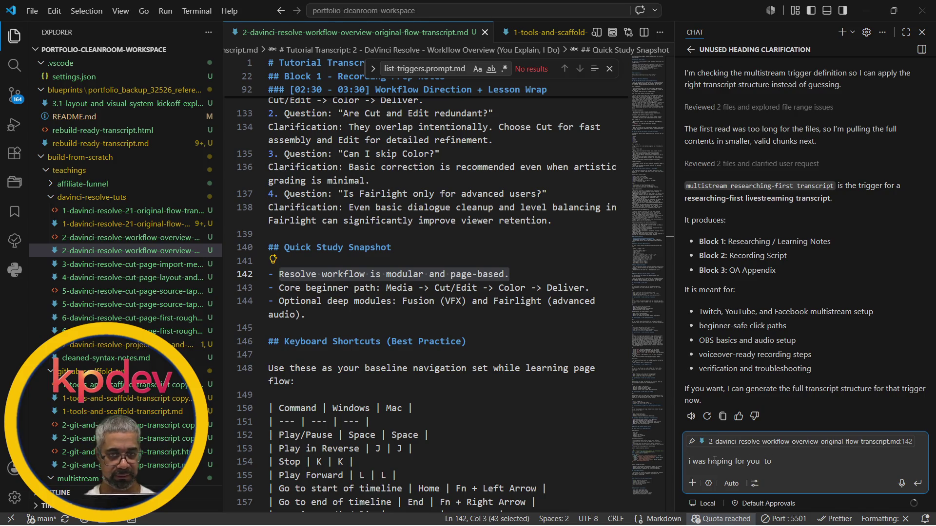
Reword the draft to "use the /expand-bullet trigger on the highlighted", discarding the accepted slash suggestion.
key("Home")
type("/expan")
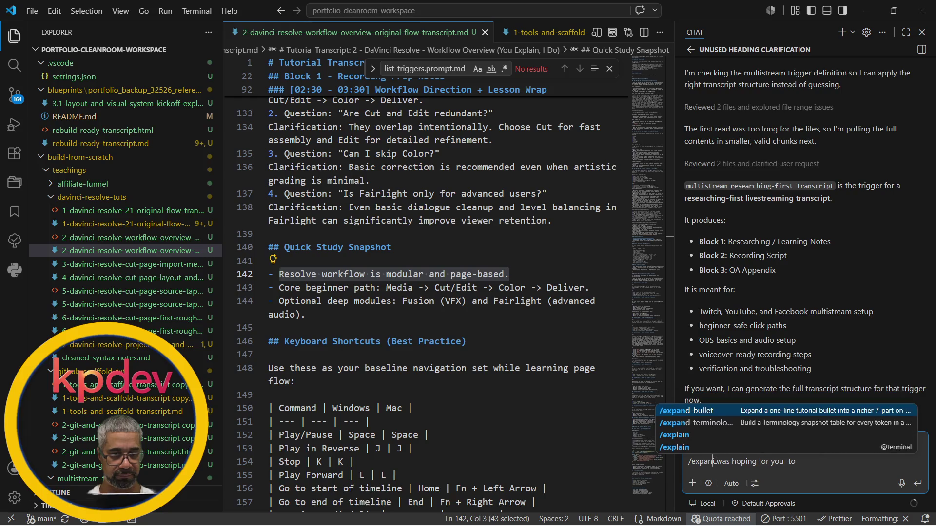
key("Tab")
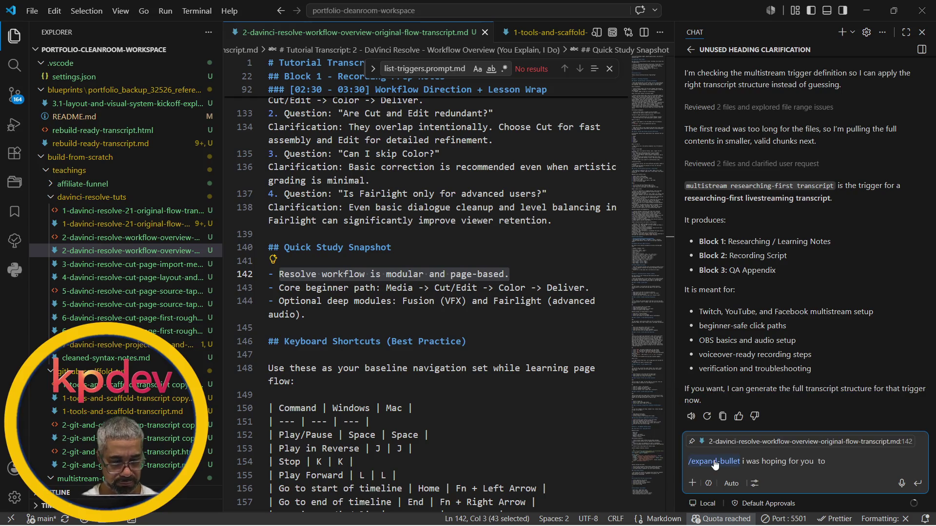
key("BackSpace")
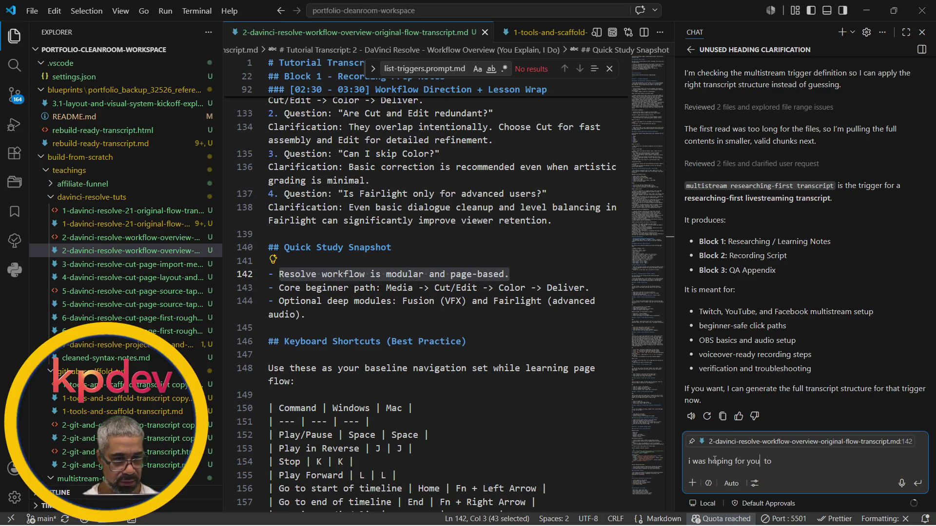
key("BackSpace")
key("BackSpace")
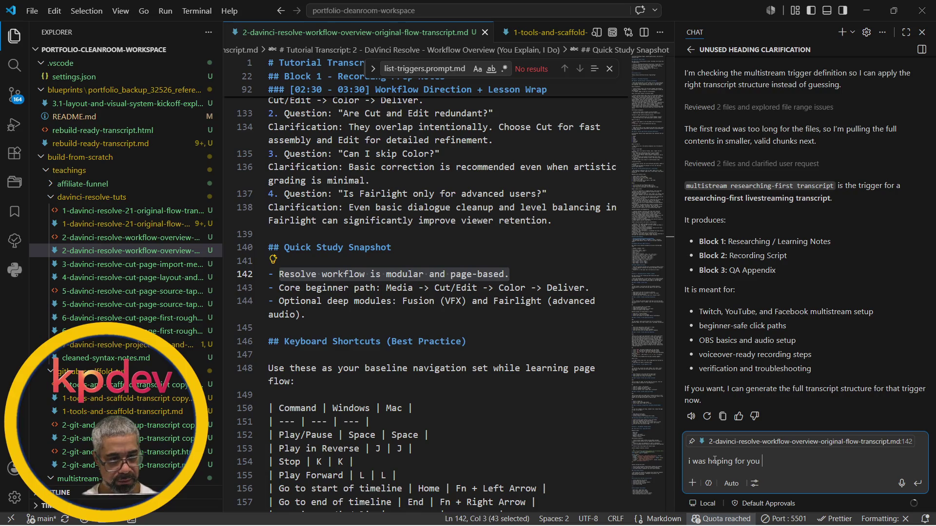
type("use the /expand-bullet ")
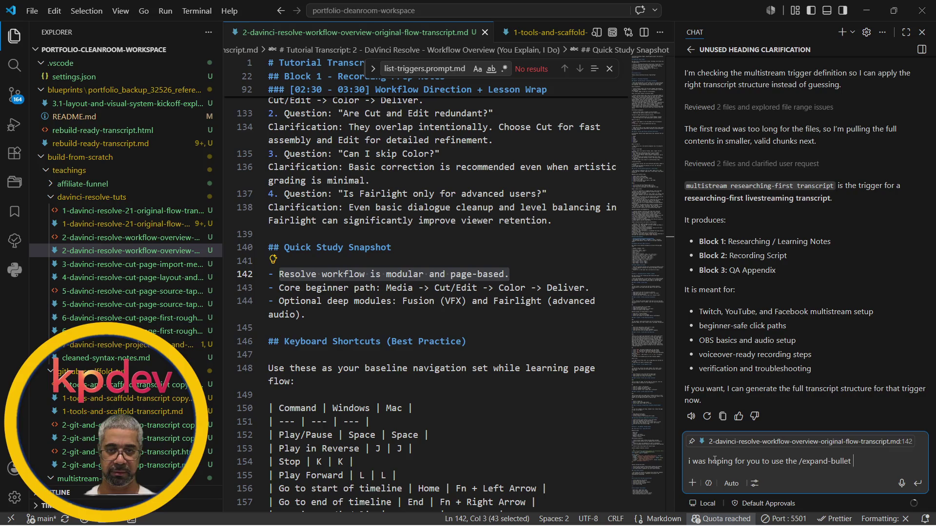
type(" trigger on the hig")
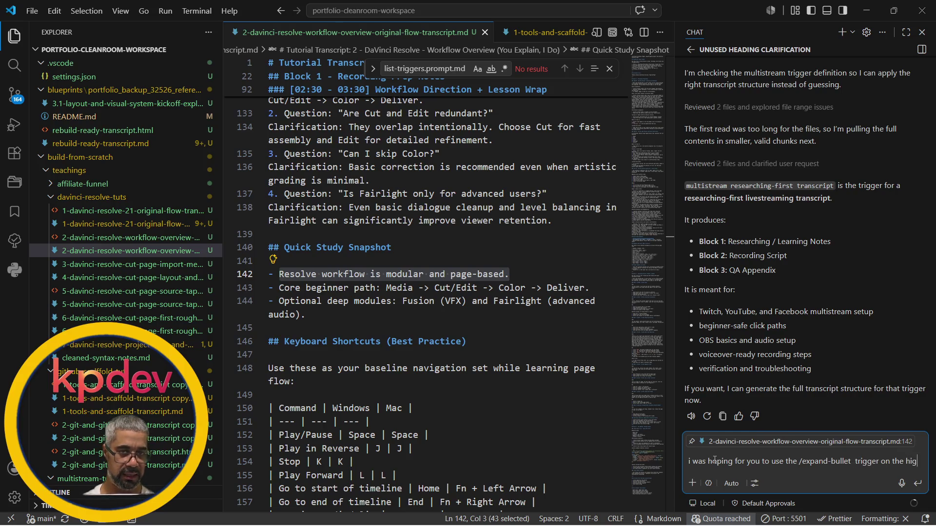
type("hl")
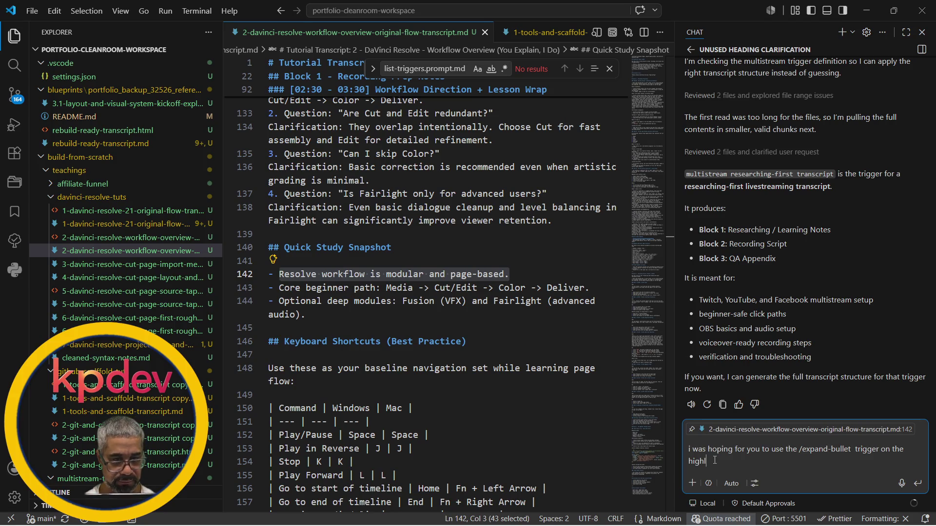
type("igh")
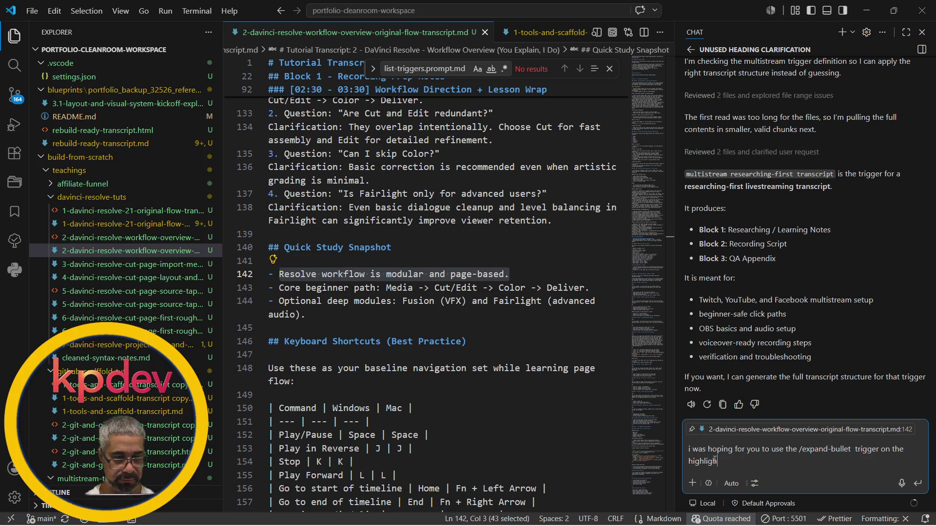
type("ter")
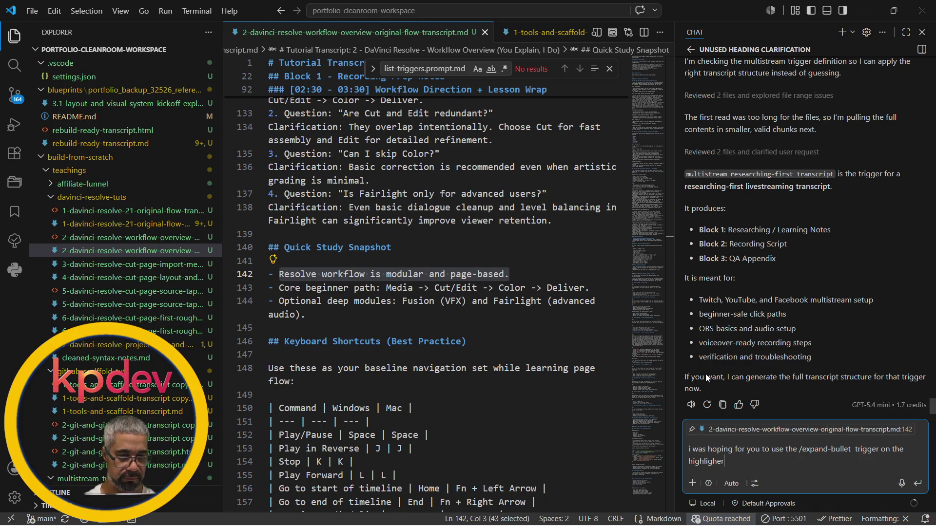
key("BackSpace")
type("d ")
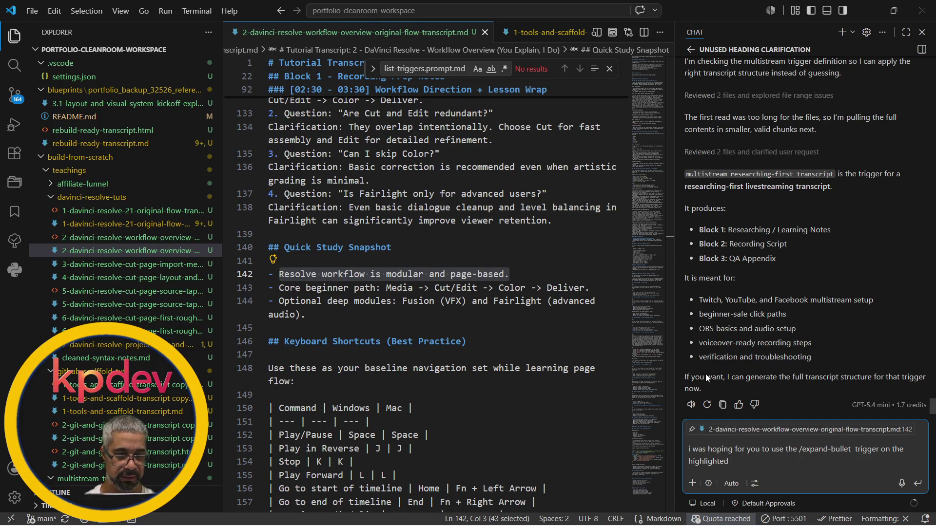
type("section but ")
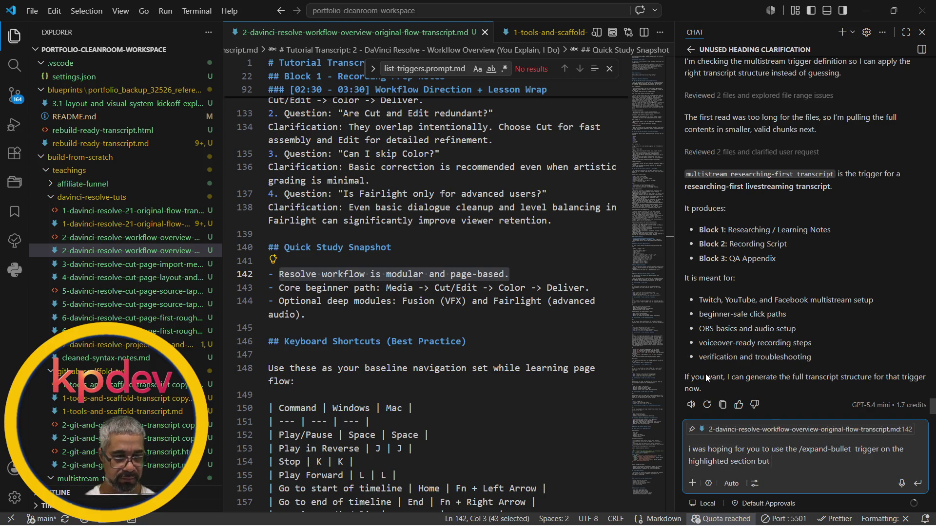
type("this trigger i made")
Extend the draft: the trigger was made for explaining coding syntax, "however here i would like for you to".
key("BackSpace")
key("BackSpace")
key("BackSpace")
key("BackSpace")
key("BackSpace")
type("we n")
key("BackSpace")
type("made waws")
key("BackSpace")
key("BackSpace")
type("s more for ")
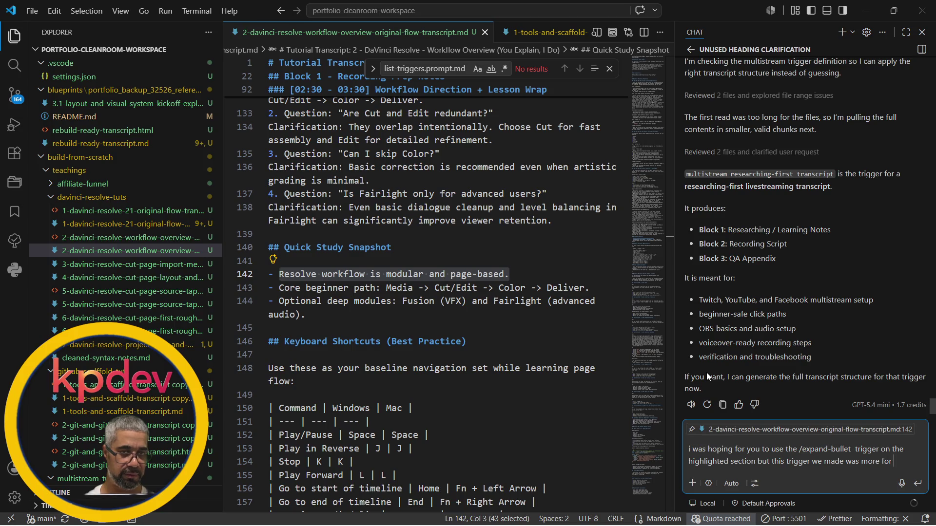
type("coding")
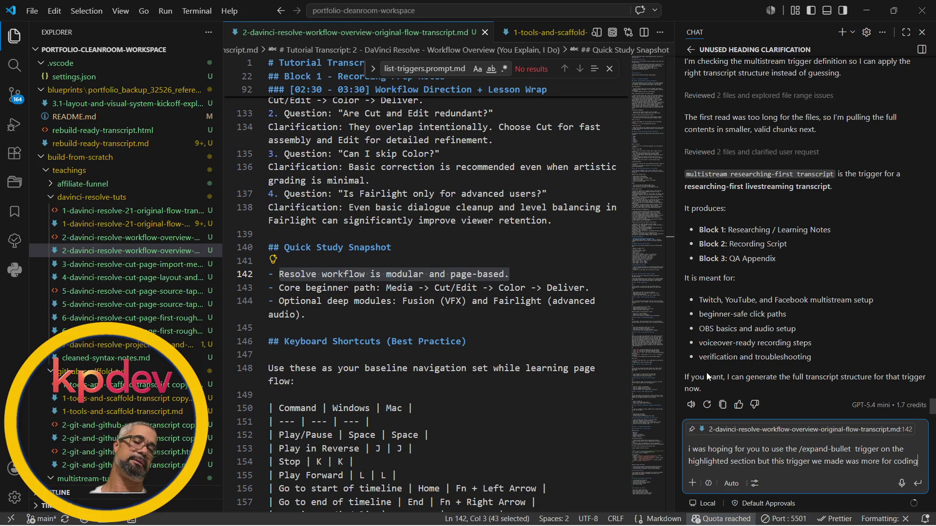
key("BackSpace")
key("BackSpace")
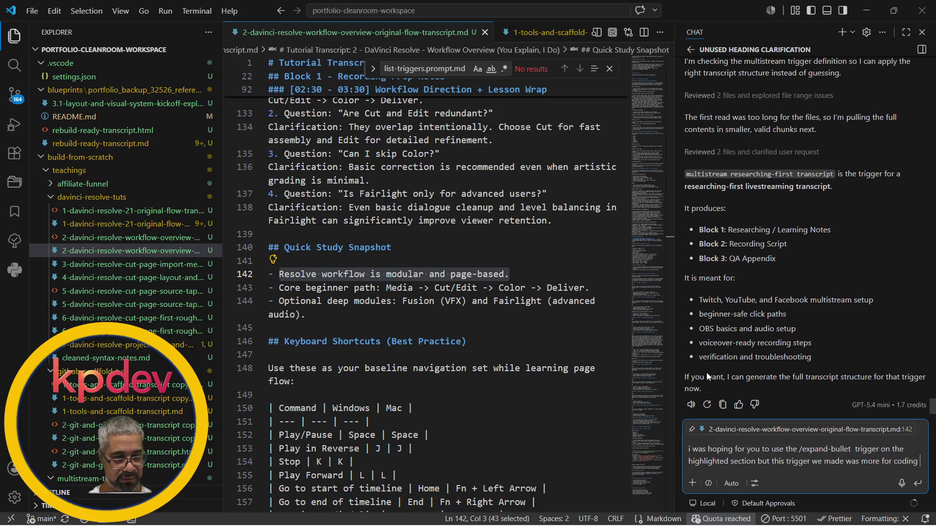
key("BackSpace")
key("BackSpace")
key("BackSpace")
key("BackSpace")
type("explaining coding syntax")
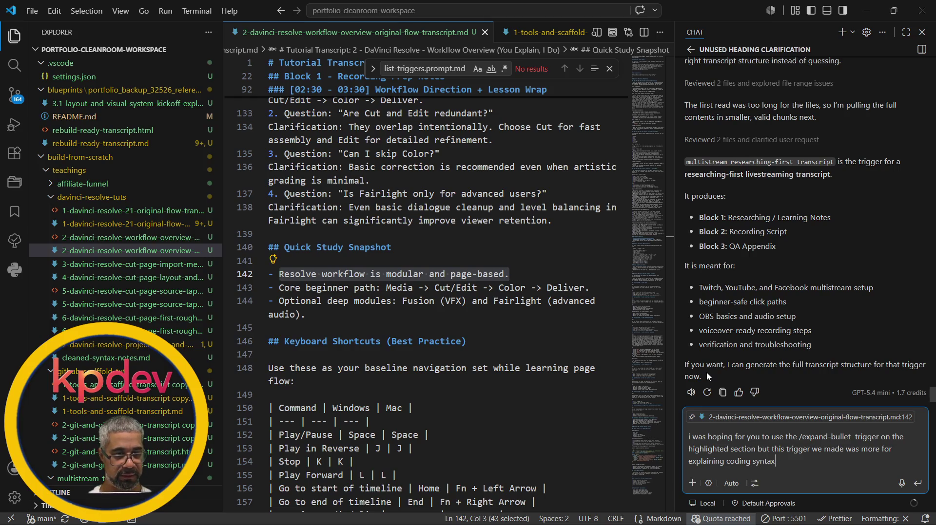
type(" how")
type("ever here i would like for you to epl")
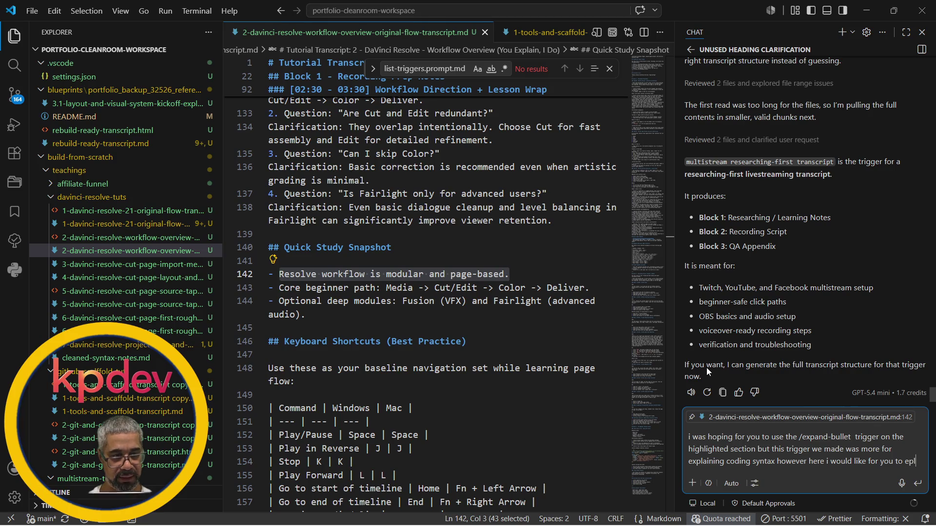
key("BackSpace")
key("BackSpace")
key("BackSpace")
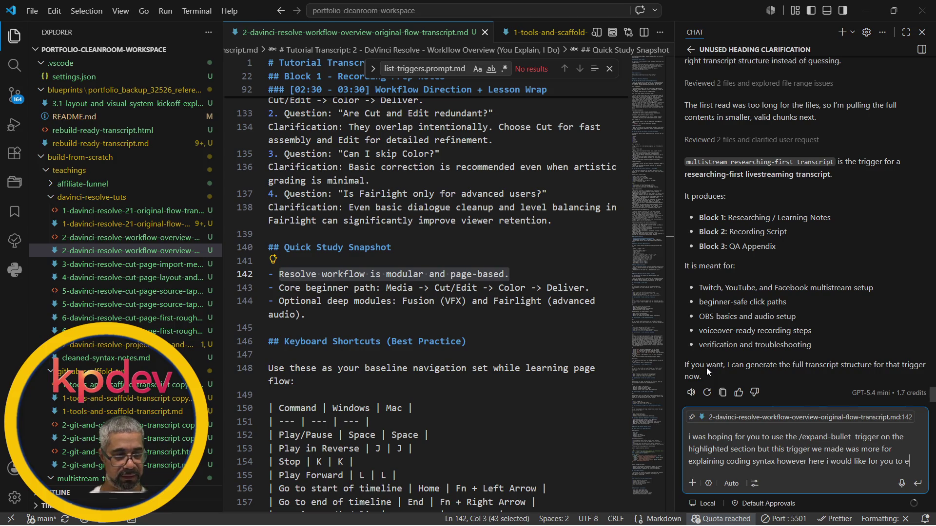
type("xpand a more in depth eplanation")
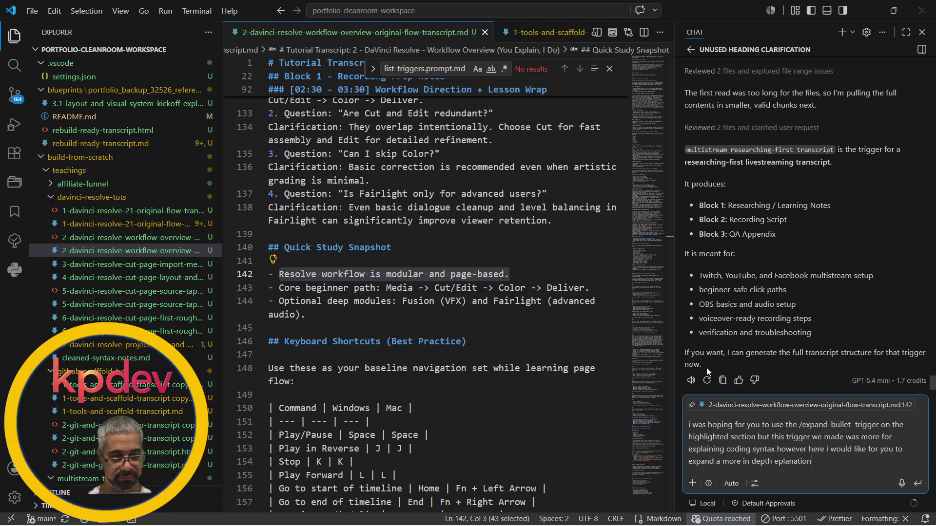
type(" simal")
Finish with a request for a similar in-depth expansion of non-coding text and send it.
key("BackSpace")
key("BackSpace")
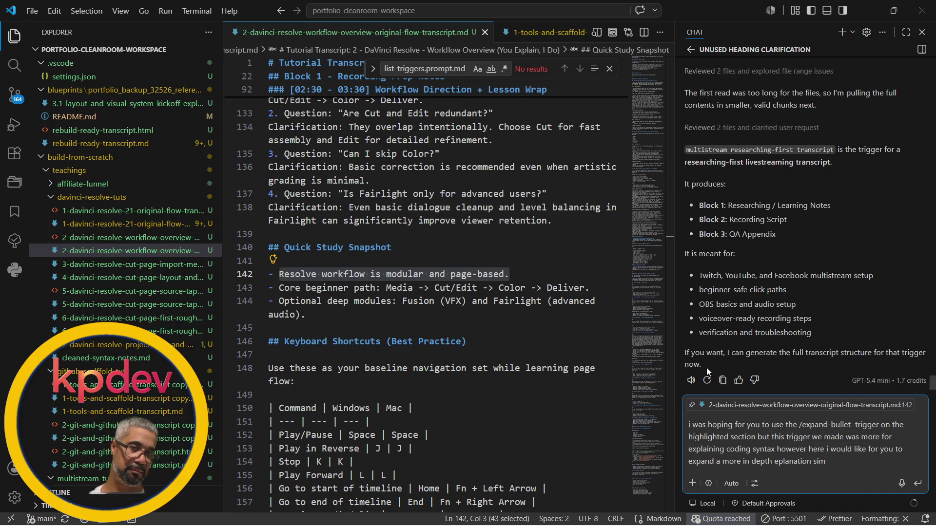
key("BackSpace")
key("BackSpace")
type("ilar to the origin")
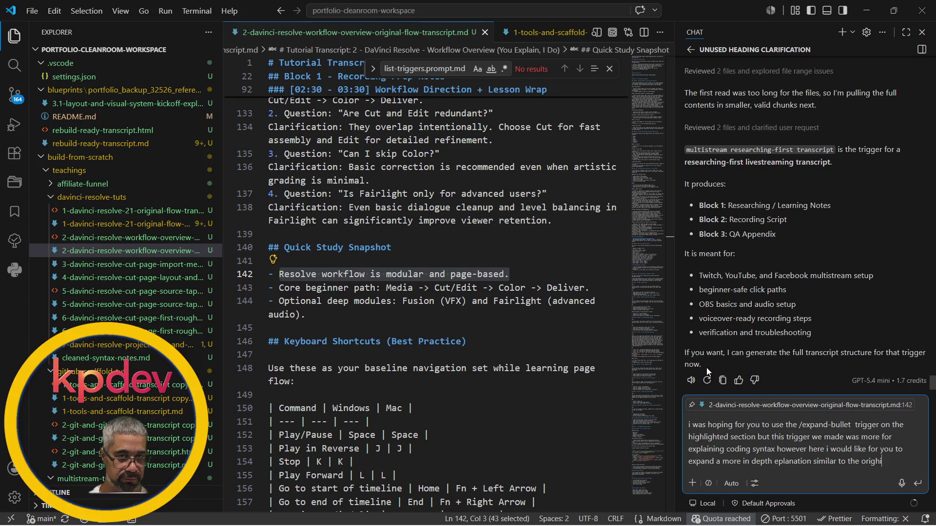
type("al /expand-bullet  but for non-c")
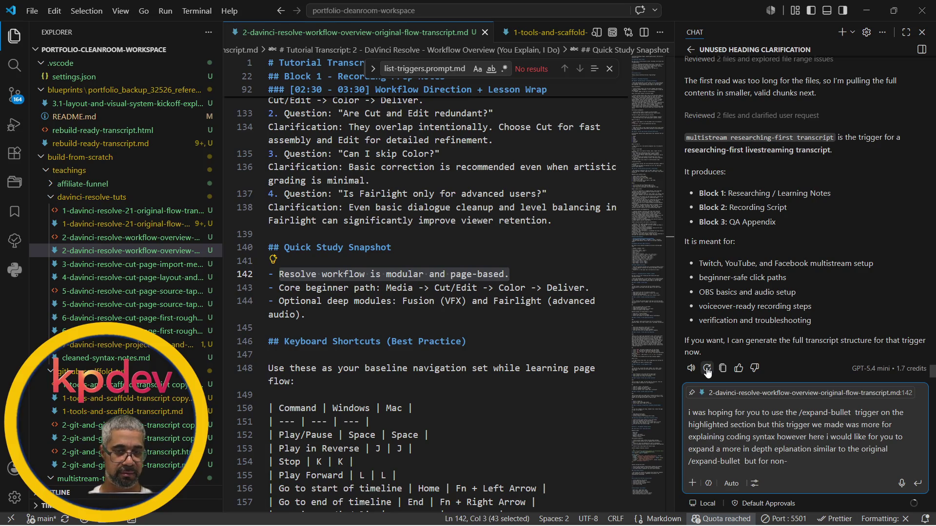
type("o")
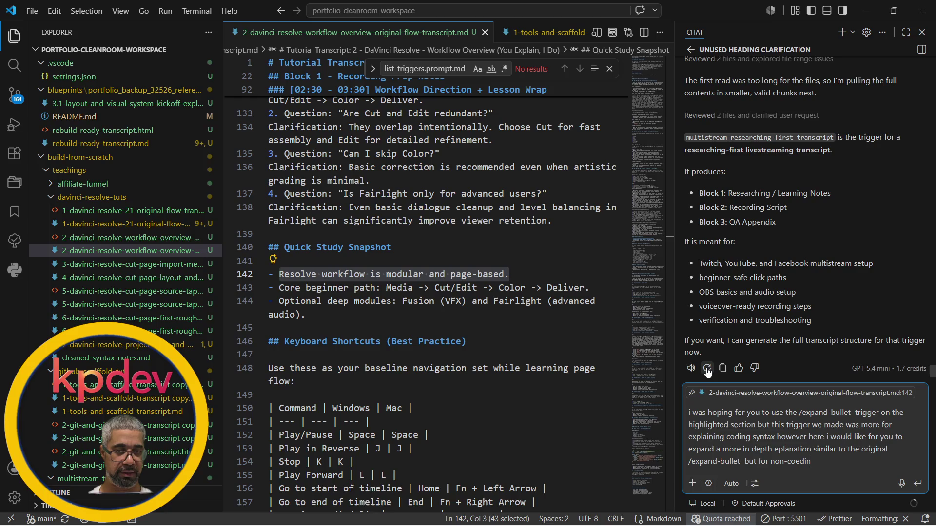
type("ding syntax?")
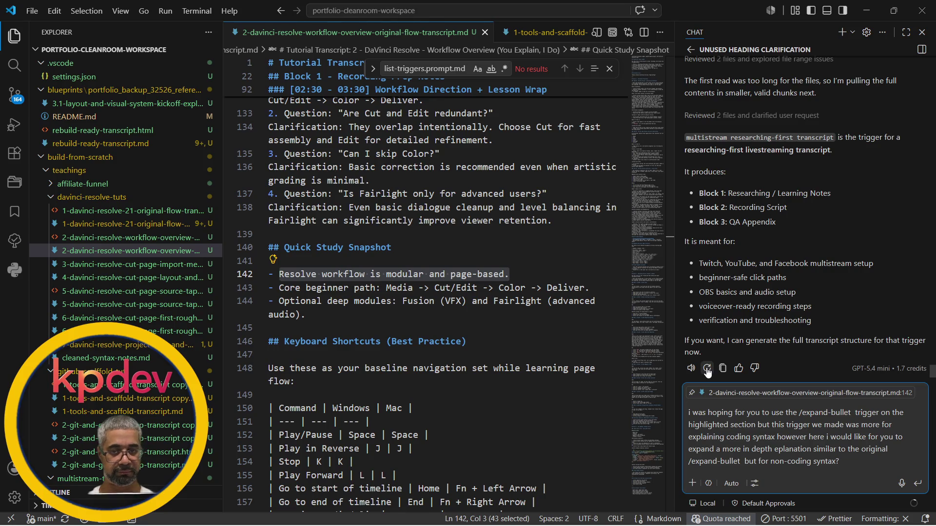
key("Return")
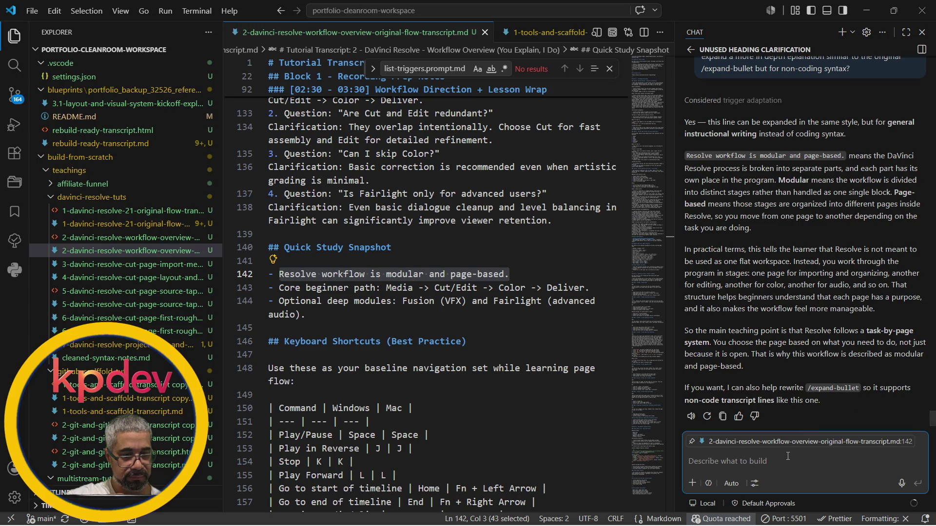
type("yes ")
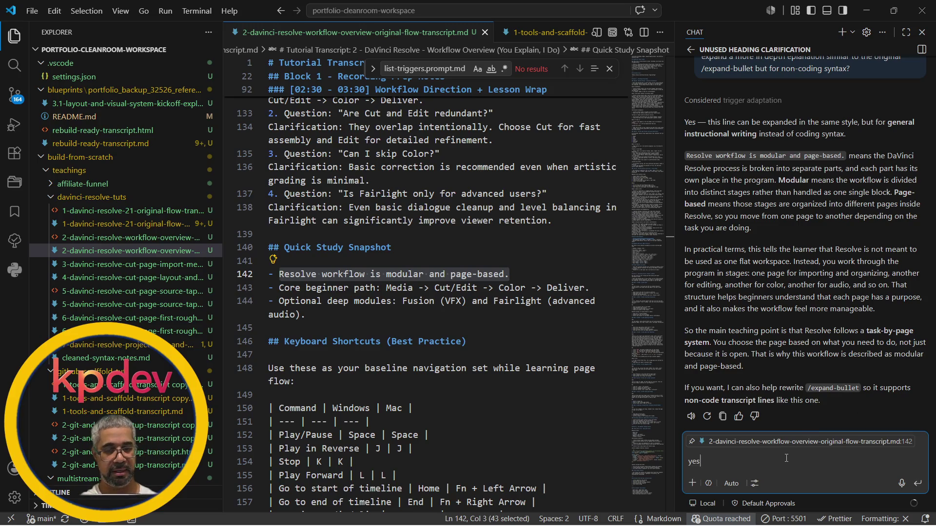
type("ore")
Send the reply "yes or can you just make a different trigger?".
key("BackSpace")
key("BackSpace")
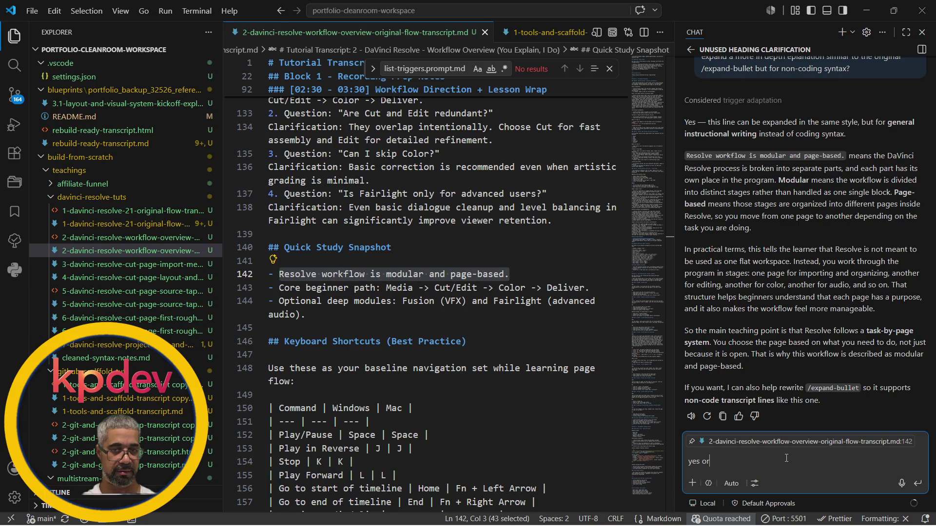
type("can you just make a ")
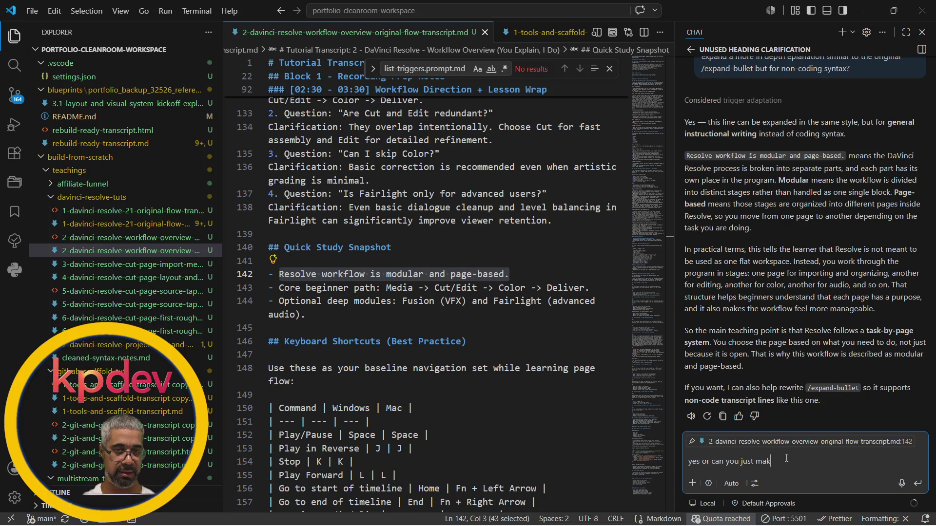
type("diffe")
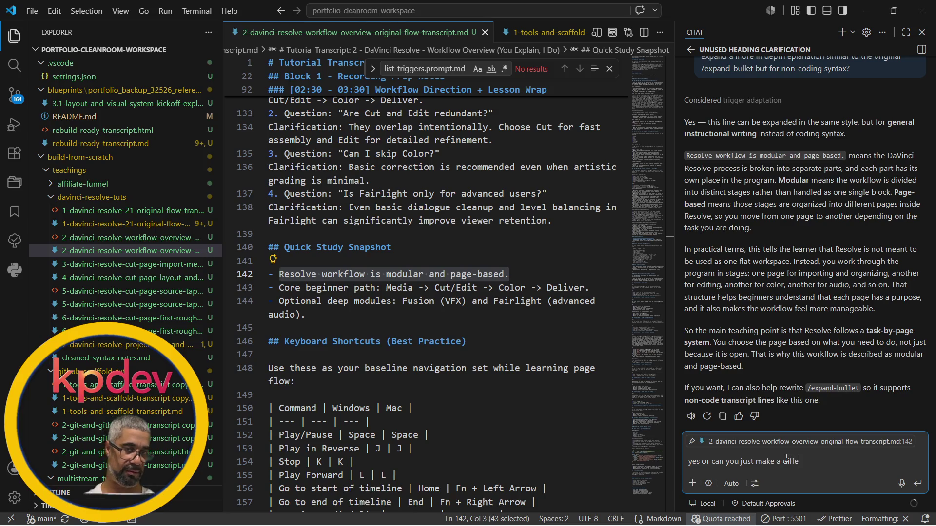
type("rent trigger?")
key("Return")
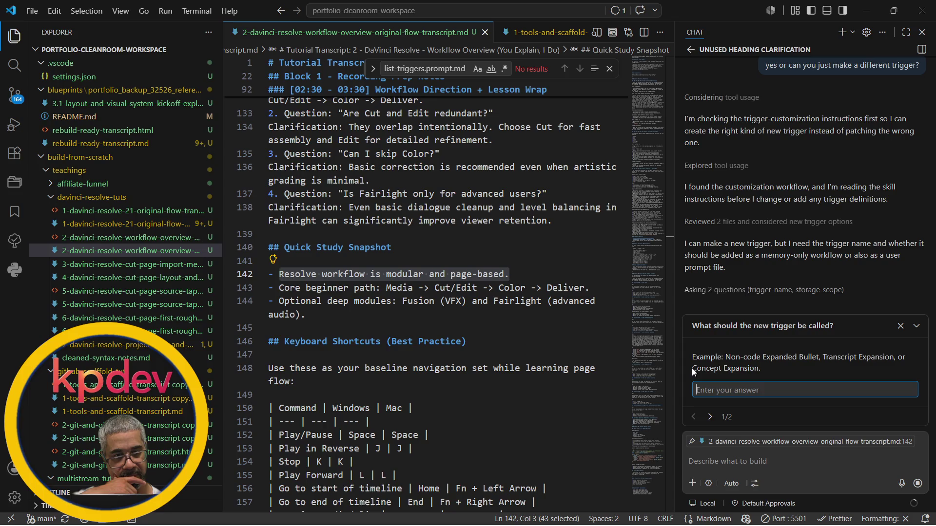
Name the new trigger Concept Expansion and store it as memory plus user prompt.
left_click_drag(692, 368, 760, 367)
key("ctrl+c")
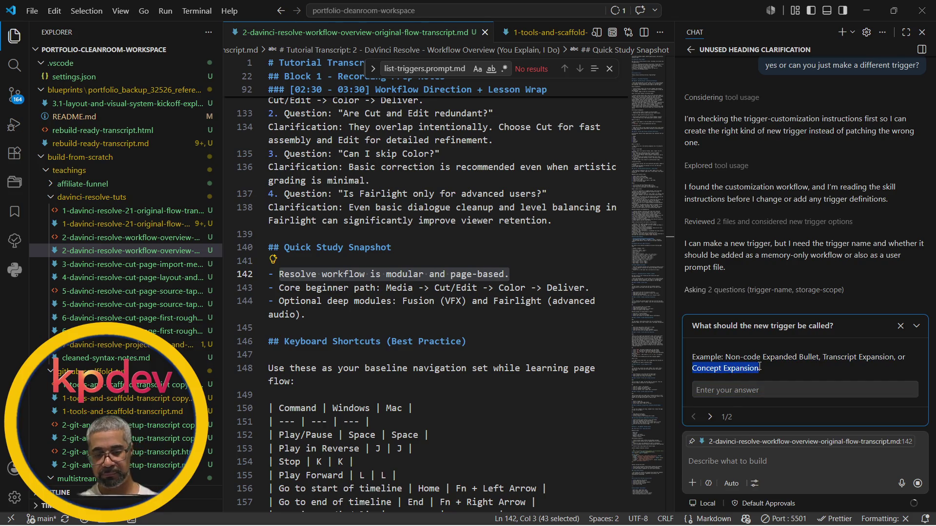
left_click(741, 389)
key("ctrl+v")
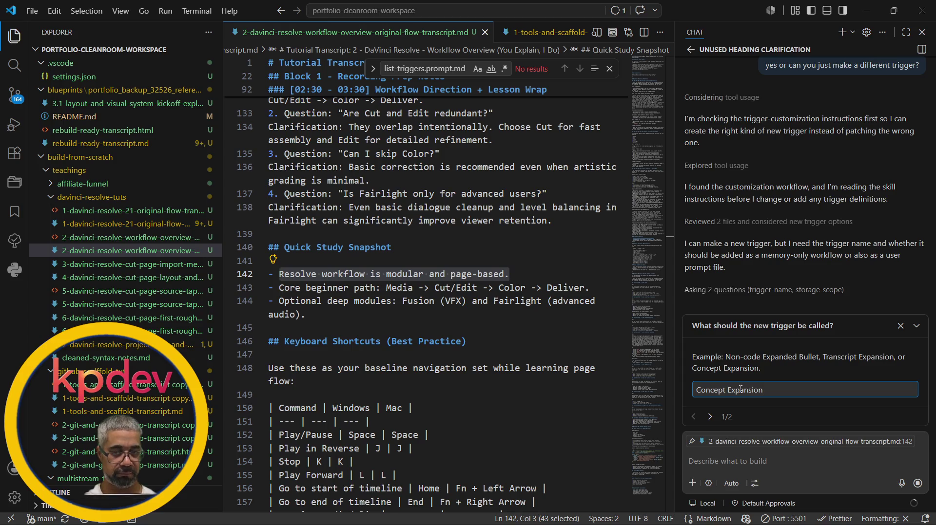
key("Return")
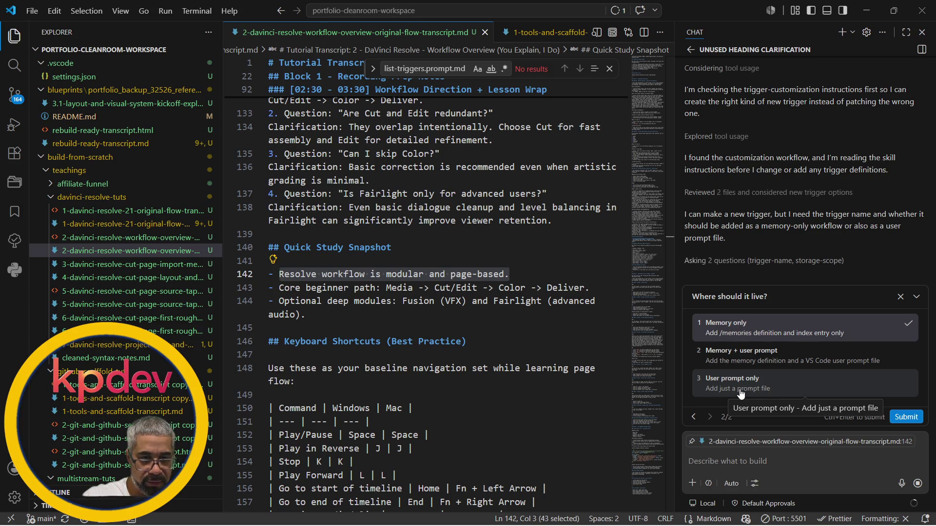
left_click(740, 359)
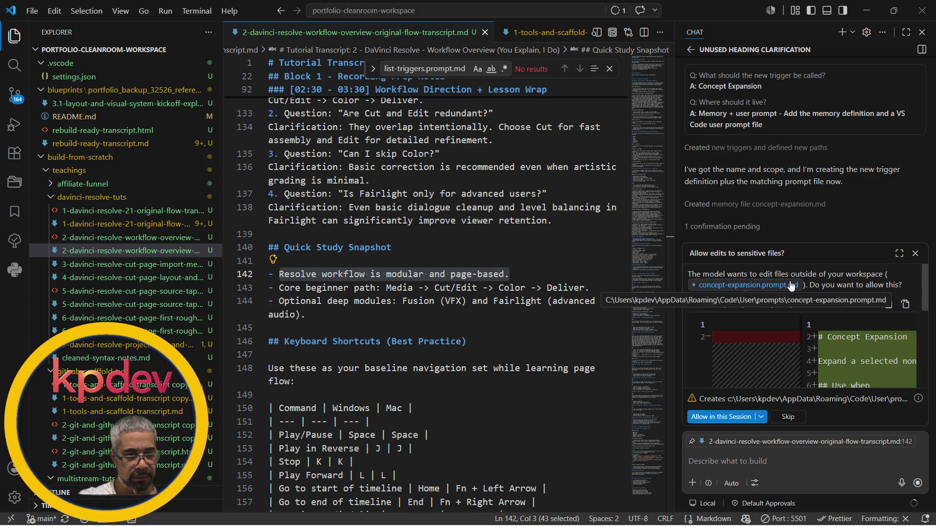
Allow the assistant to create the prompt file outside the workspace for this session.
left_click(712, 416)
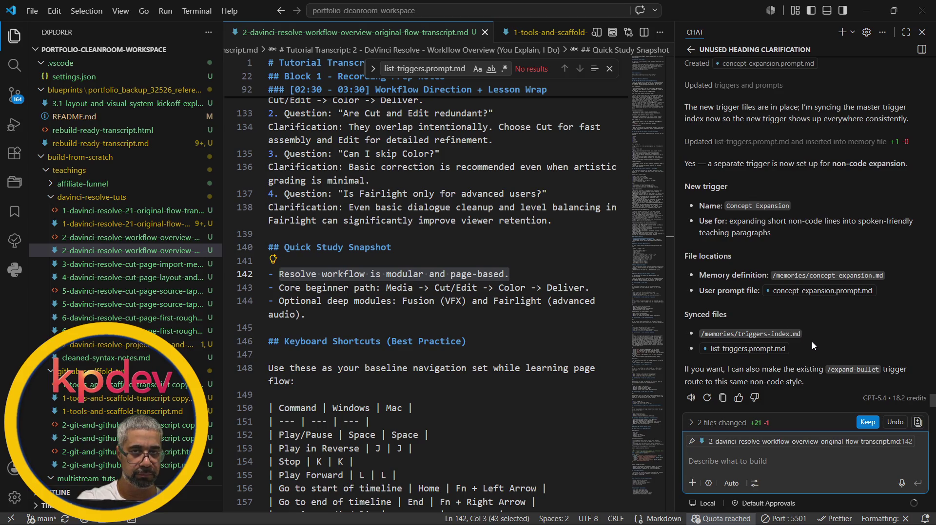
scroll(812, 341, "up", 1)
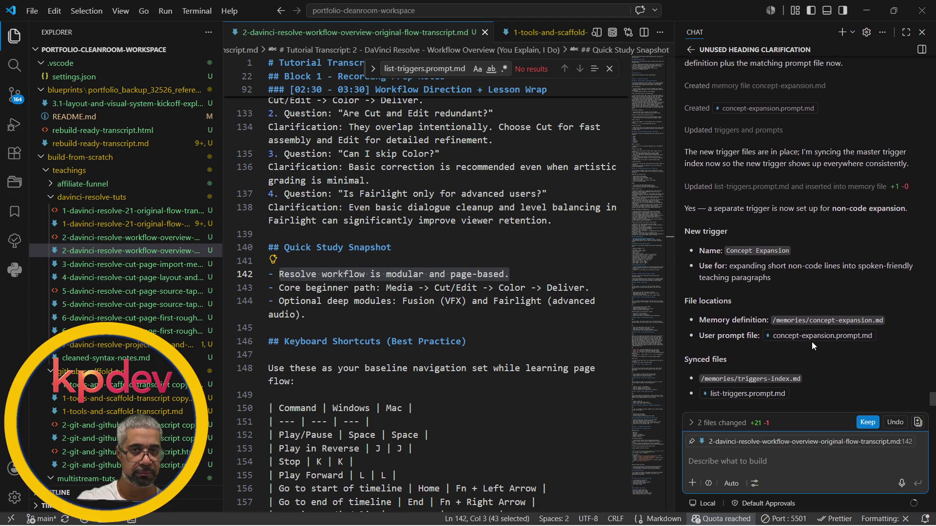
Keep the two Concept Expansion file changes and draft "Concept Expansion" in the chat input, selected for replacement.
left_click(726, 251)
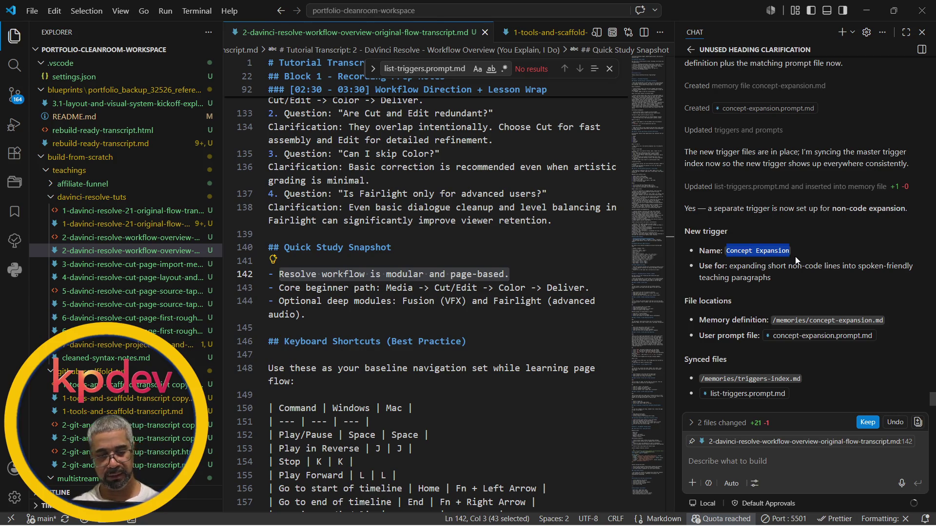
left_click(865, 423)
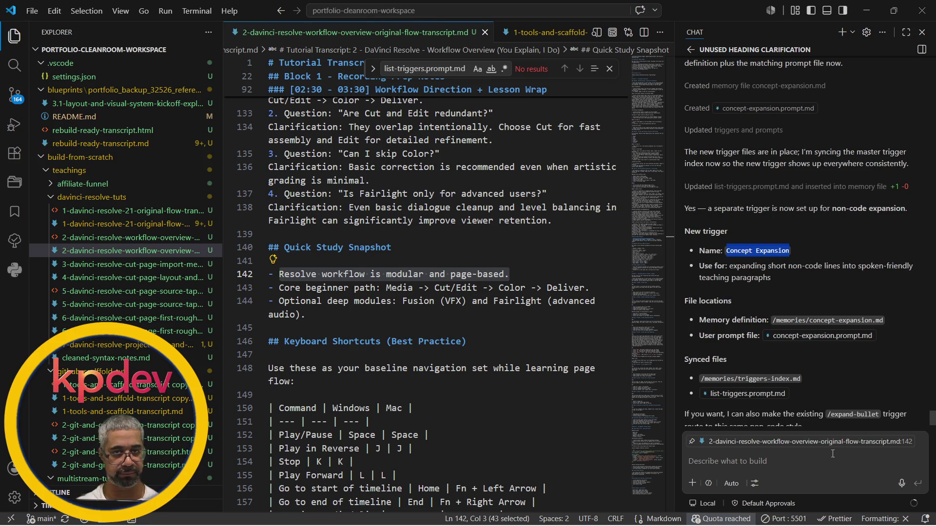
left_click(751, 482)
left_click(637, 31)
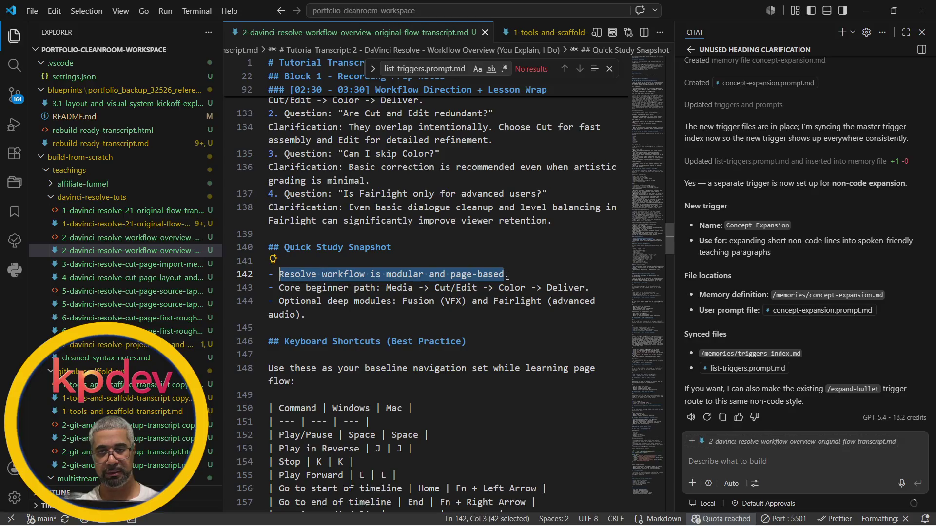
left_click(708, 461)
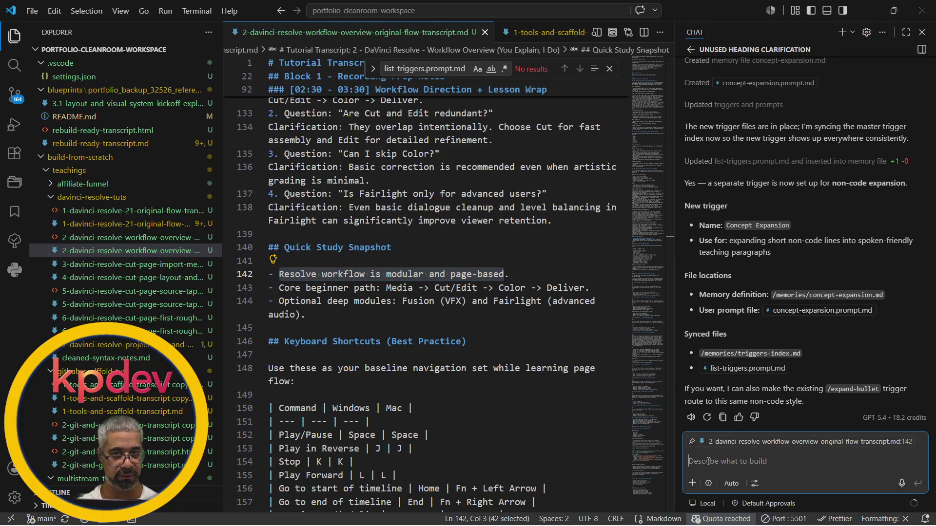
type("Concept Expansion")
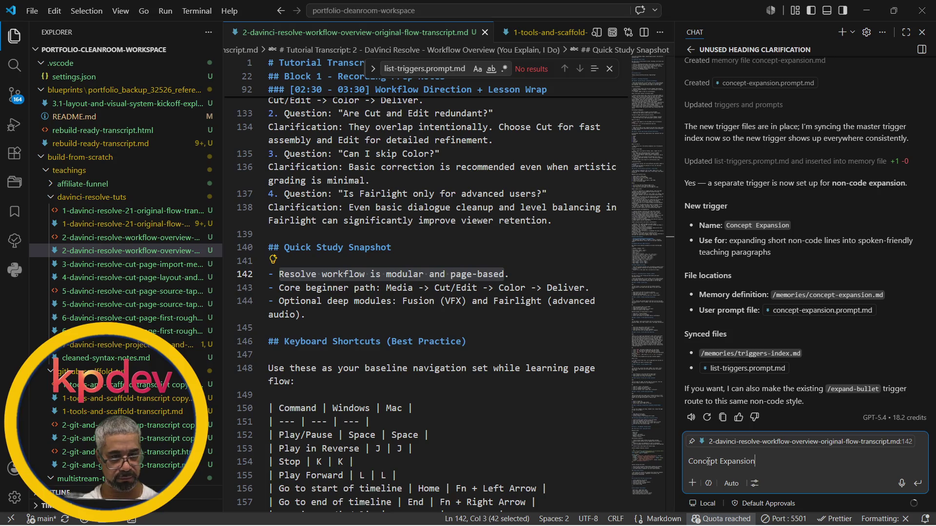
key("ctrl+shift+Left")
key("ctrl+shift+Left")
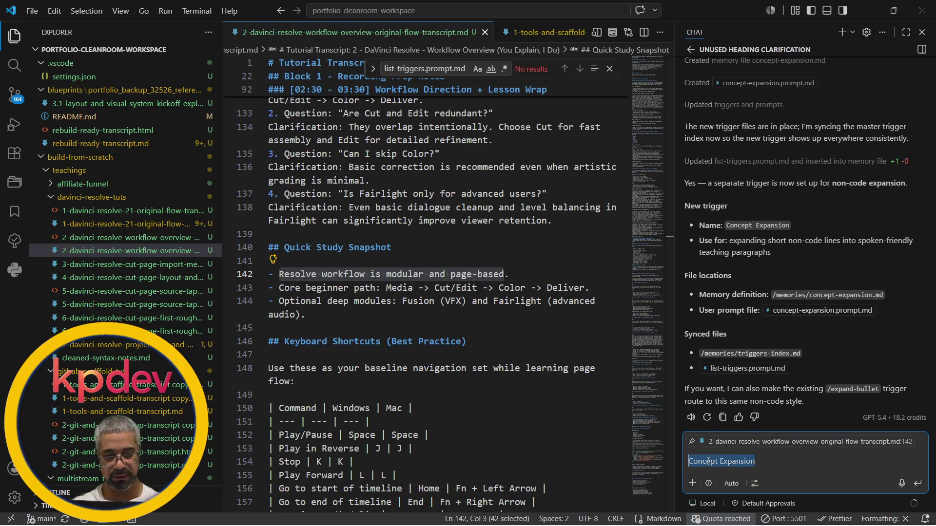
type("/c")
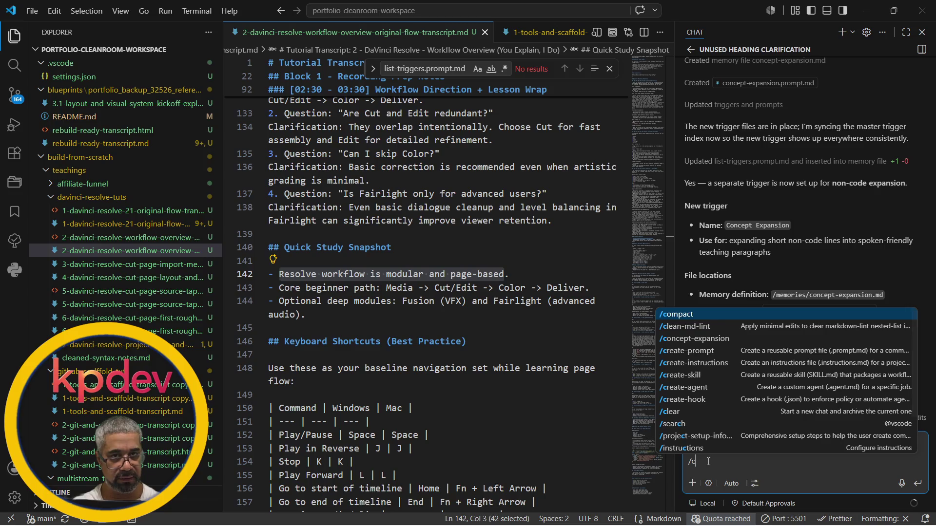
type("o")
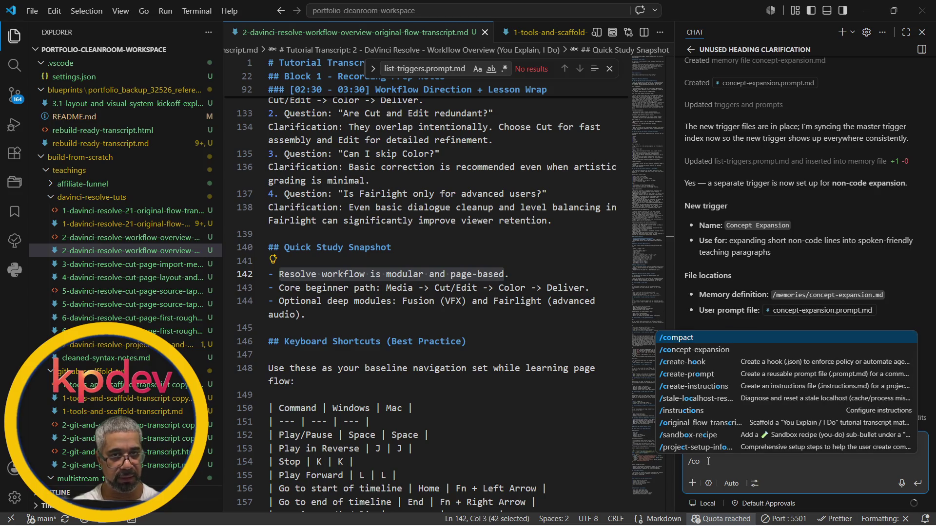
Run the /concept-expansion trigger on the highlighted line 142.
left_click(728, 349)
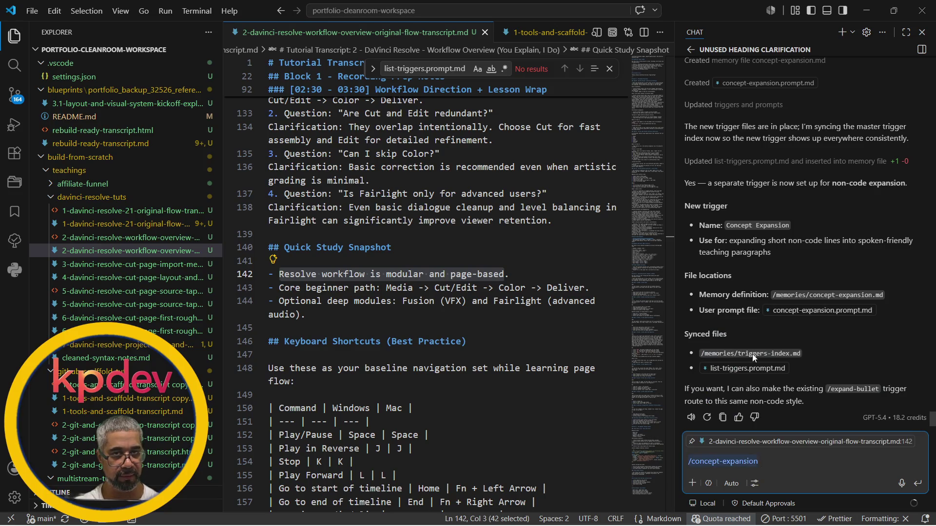
key("Return")
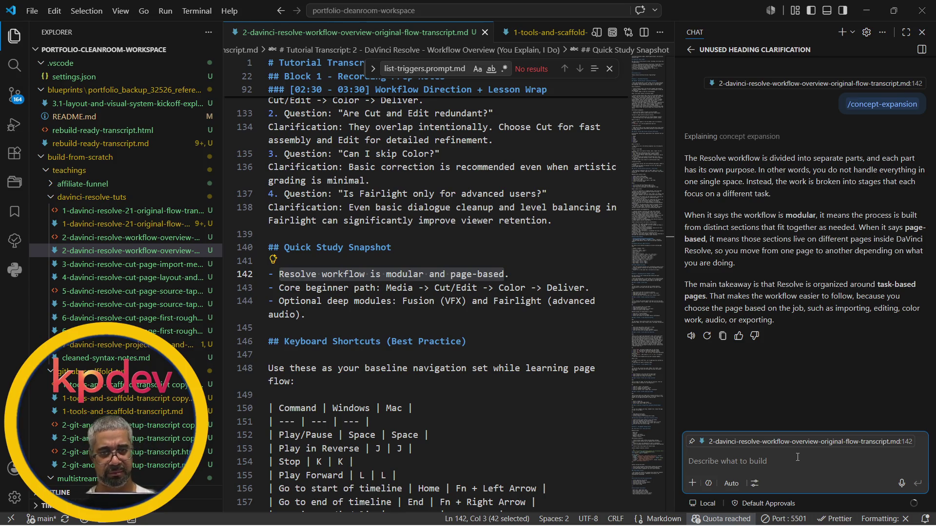
type("you aer")
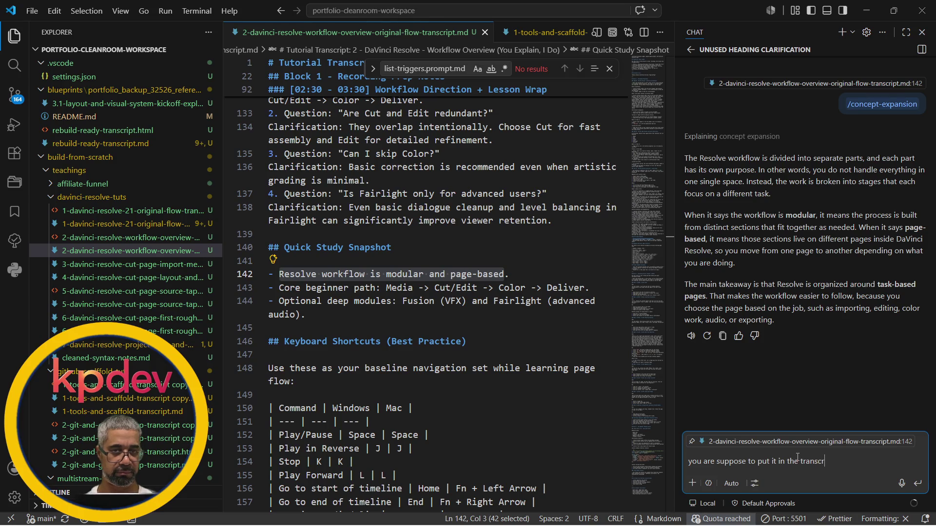
Send the follow-up saying the expansion is supposed to go in the transcript.
key("Return")
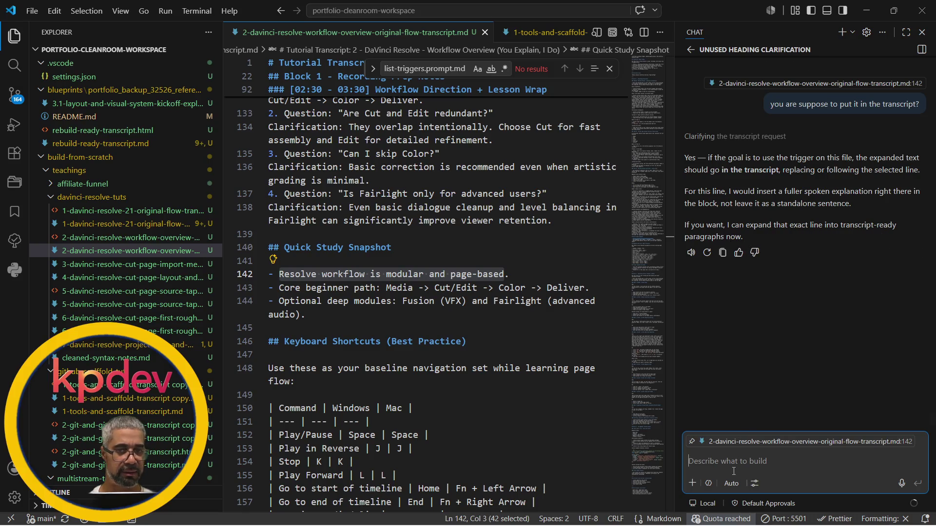
type("yes and make sure the")
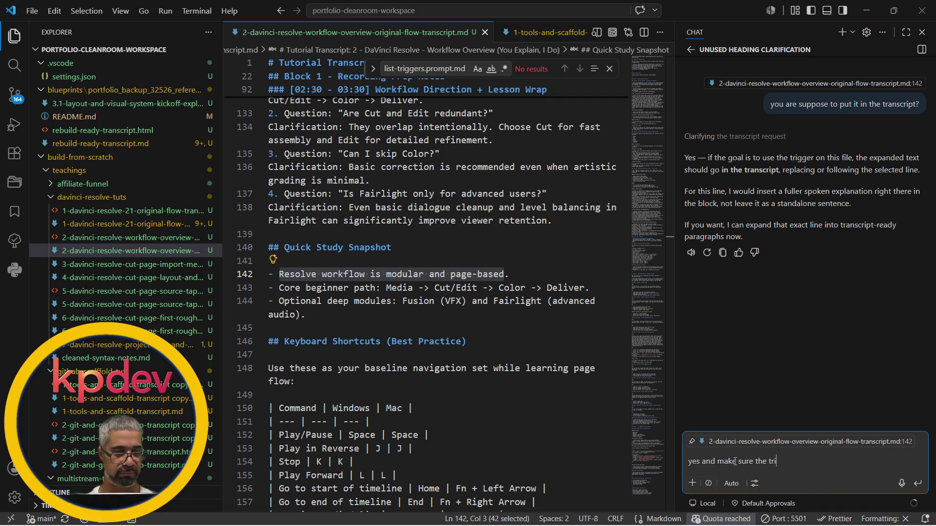
type("trigger does it correctly")
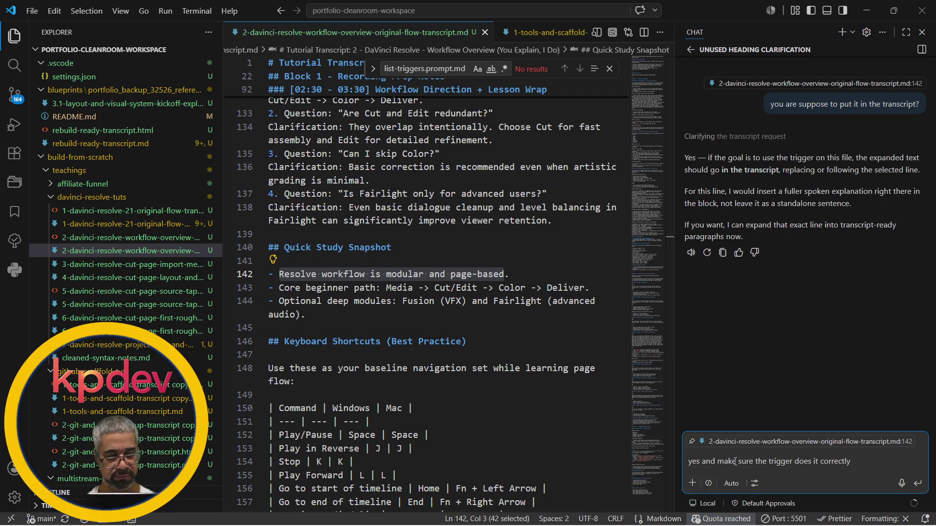
Send the request to fix the Concept Expansion trigger and keep the trigger file changes.
key("Return")
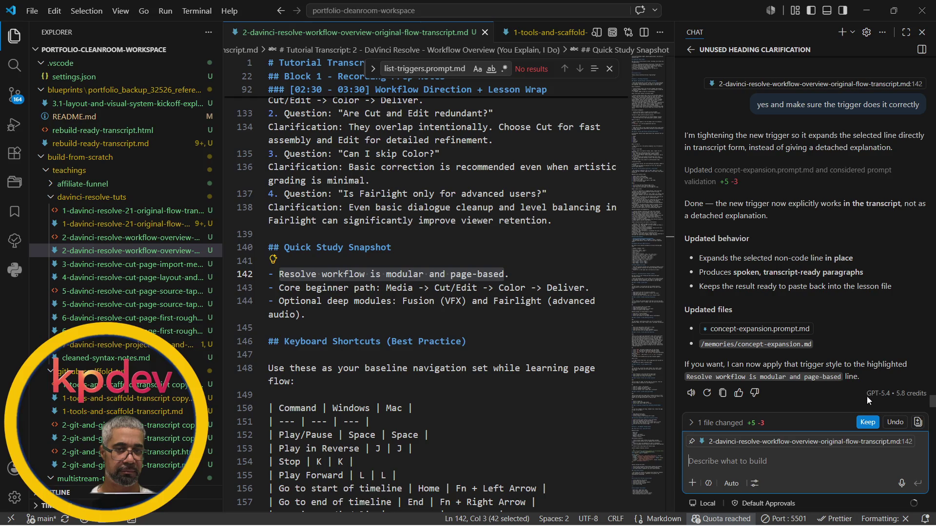
left_click(866, 424)
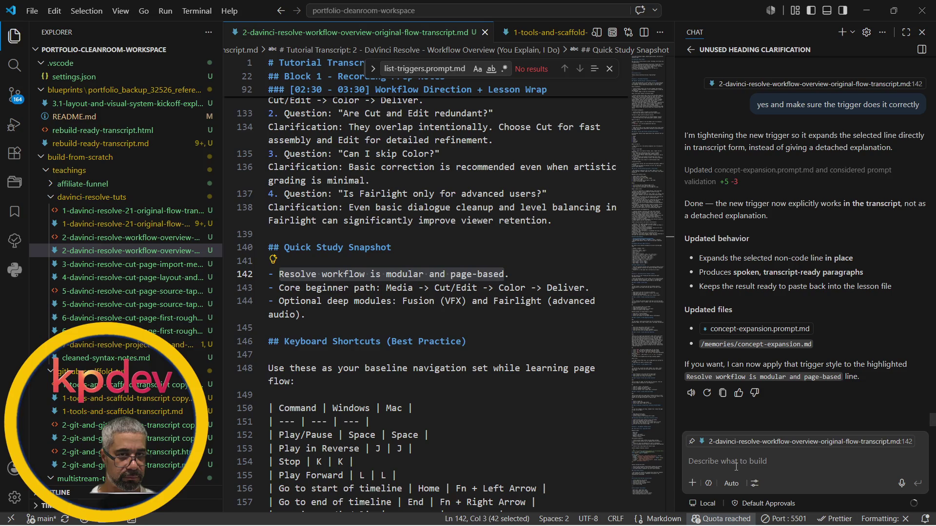
left_click(503, 274)
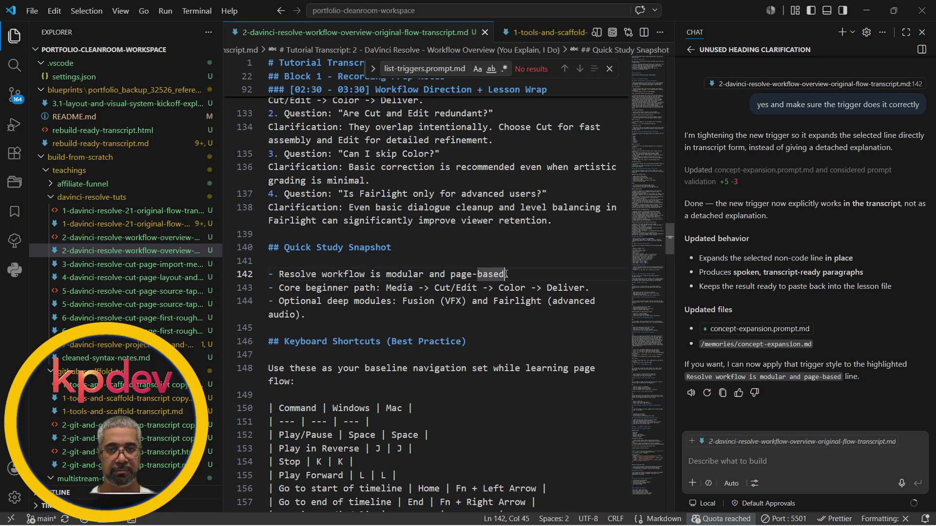
Run /concept-expansion in chat on the selected line 142 'Resolve workflow is modular and page-based' bullet.
key("shift+Left")
key("shift+Left")
key("shift+Left")
key("shift+Left")
key("shift+Left")
key("shift+Left")
key("shift+Left")
key("shift+Left")
key("shift+Left")
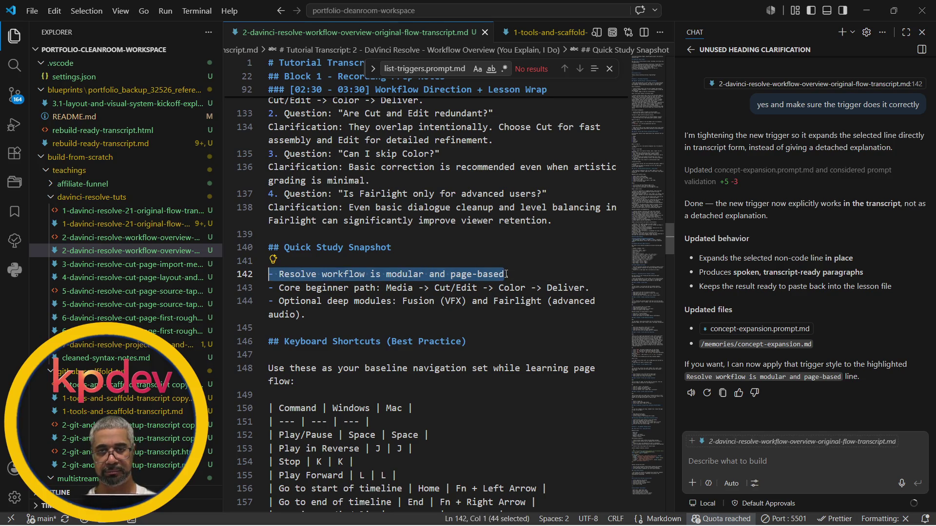
key("shift+Right")
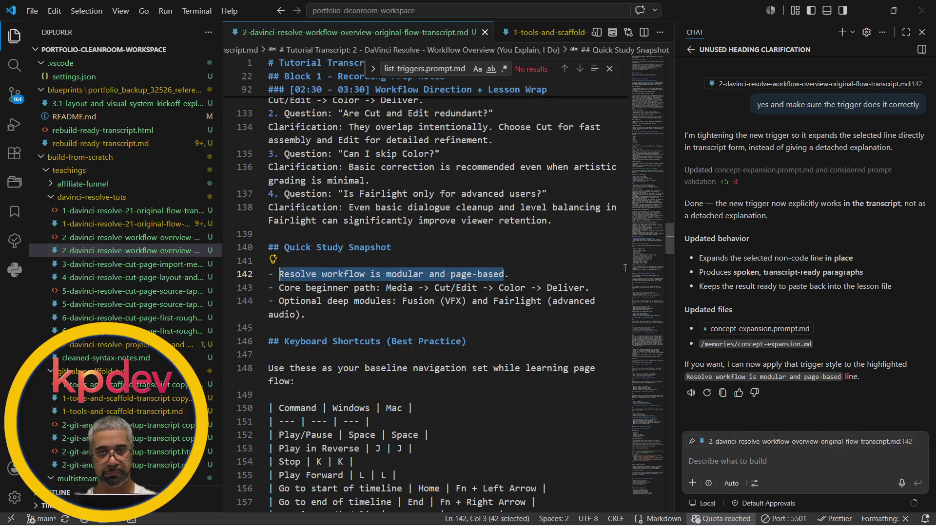
left_click(708, 461)
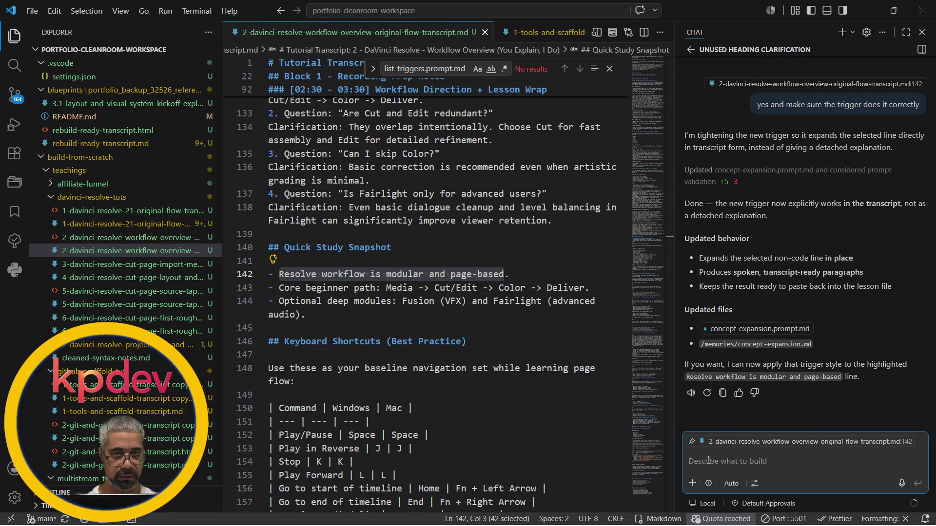
type("/co")
key("Down")
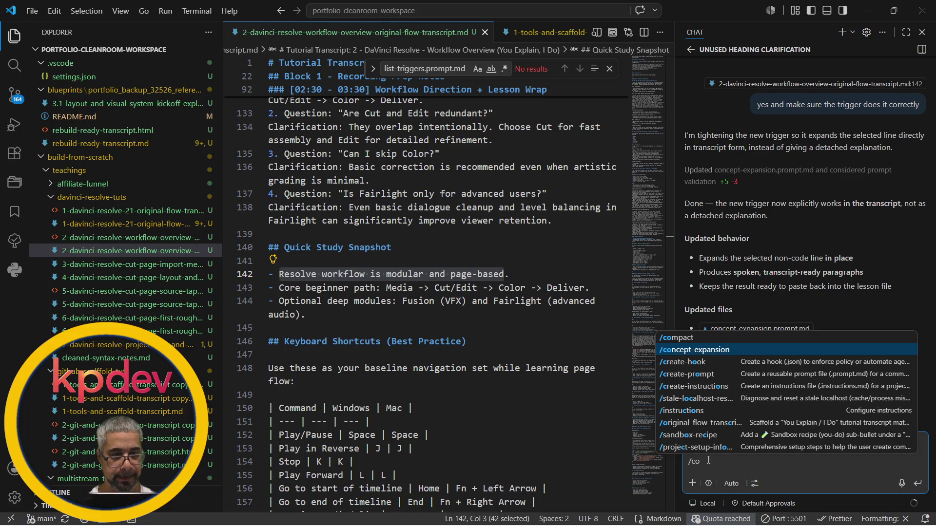
key("Tab")
key("Return")
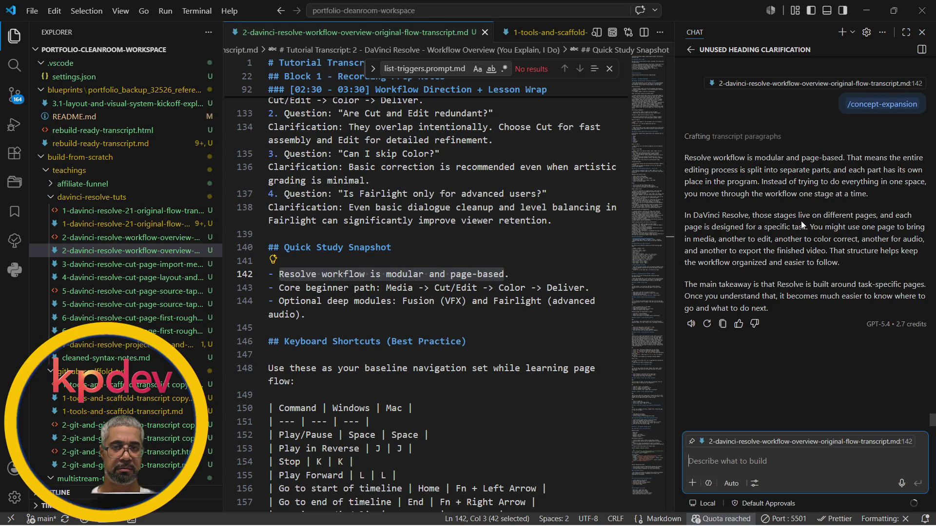
scroll(801, 221, "up", 3)
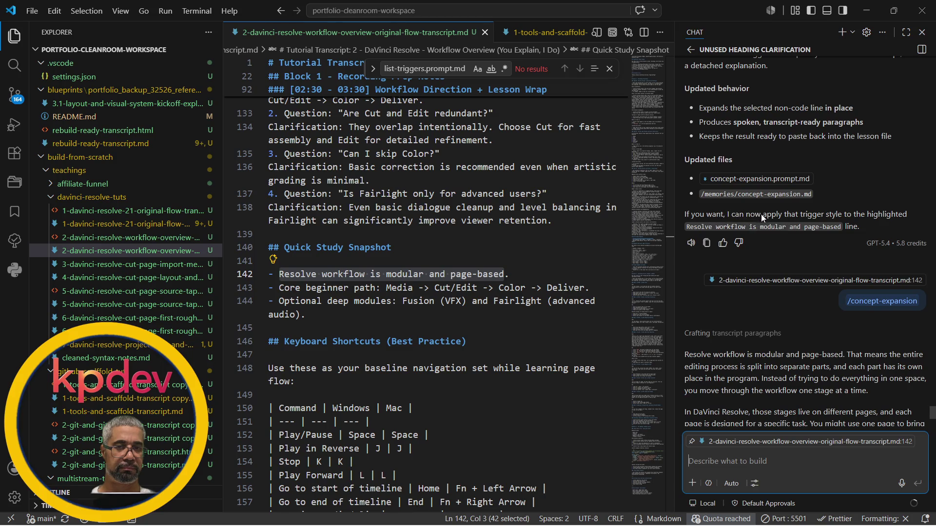
scroll(811, 222, "down", 3)
Send 'it did not work?' in chat, review the inserted paragraphs under Quick Study Snapshot, and keep the edit.
left_click(741, 462)
type("t did")
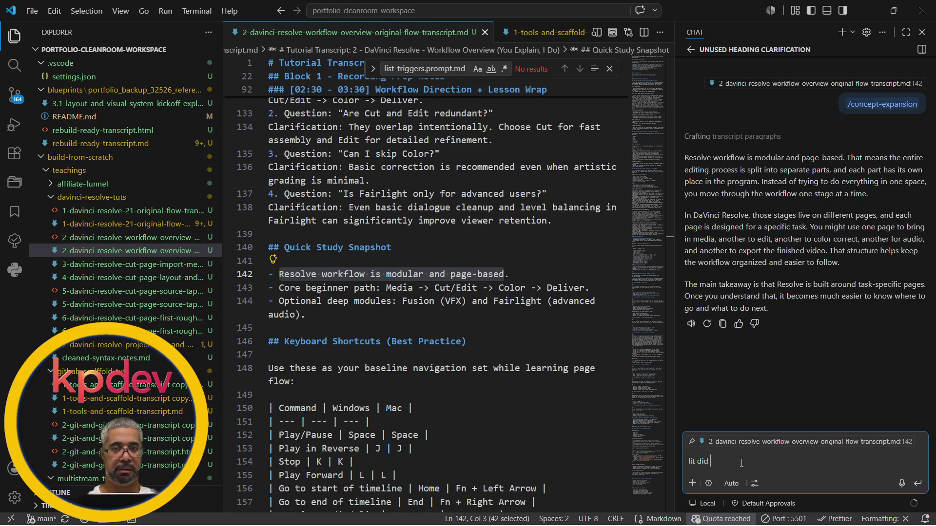
key("BackSpace")
key("BackSpace")
key("BackSpace")
type("not work")
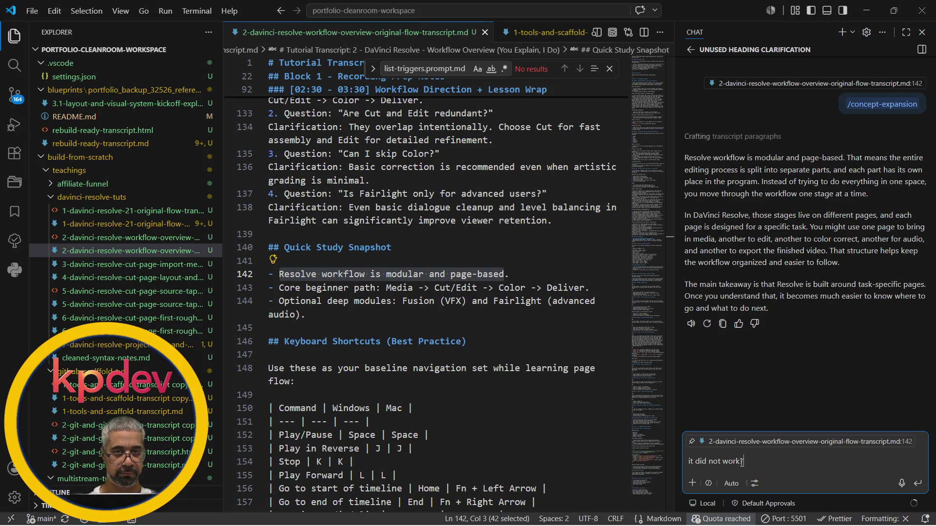
type("?")
key("Return")
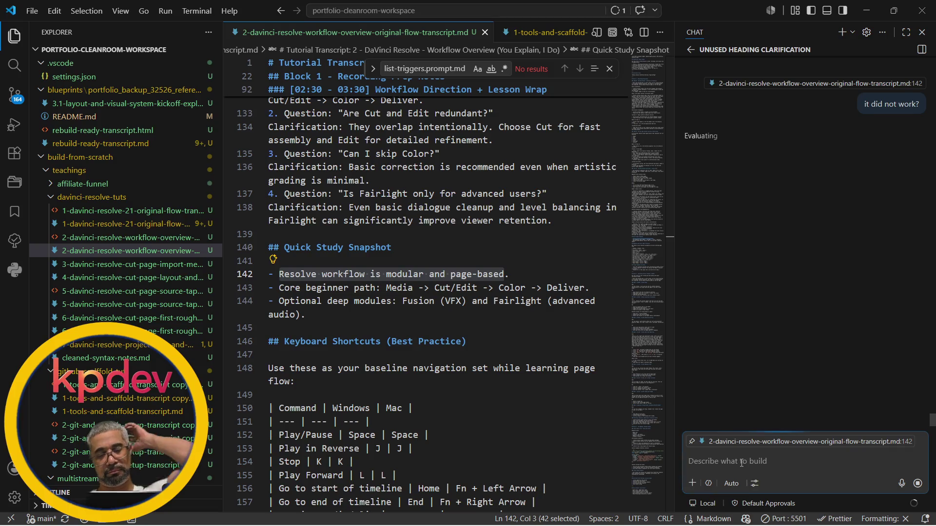
left_click(745, 520)
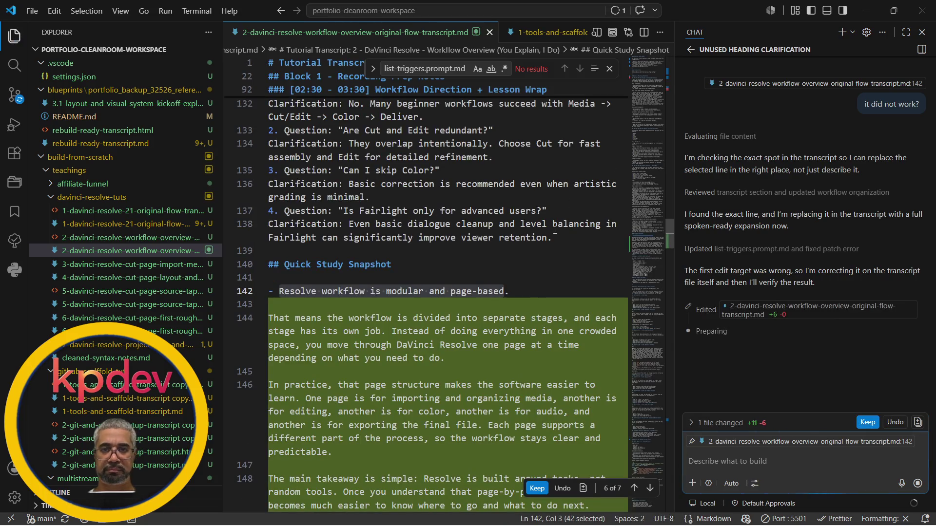
scroll(555, 230, "down", 3)
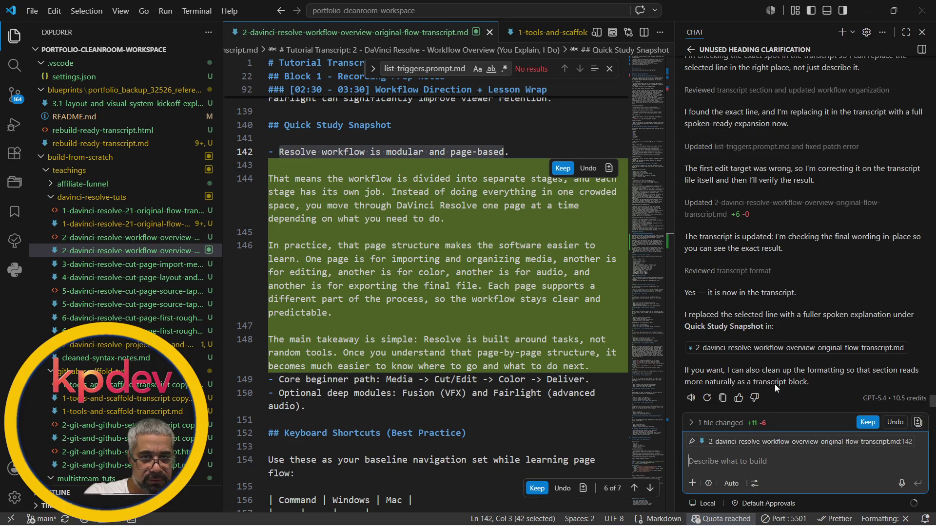
left_click(566, 241)
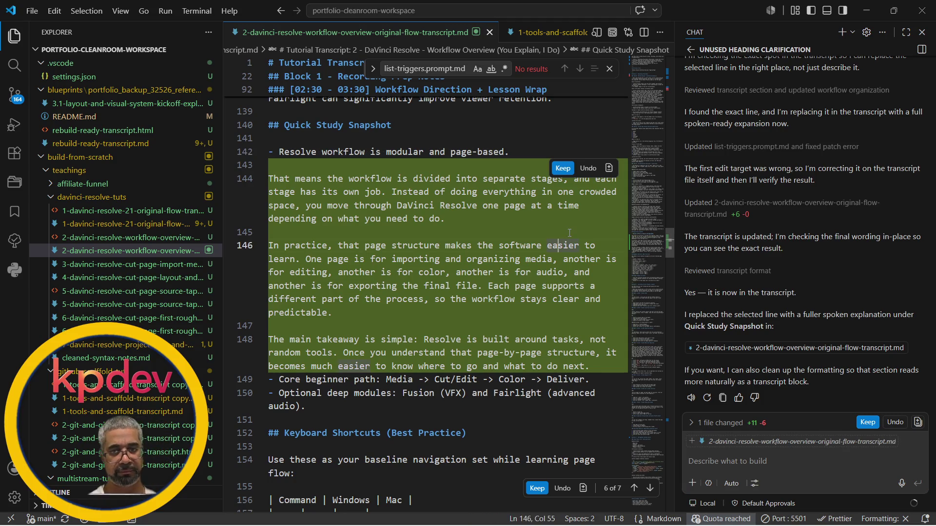
left_click(866, 424)
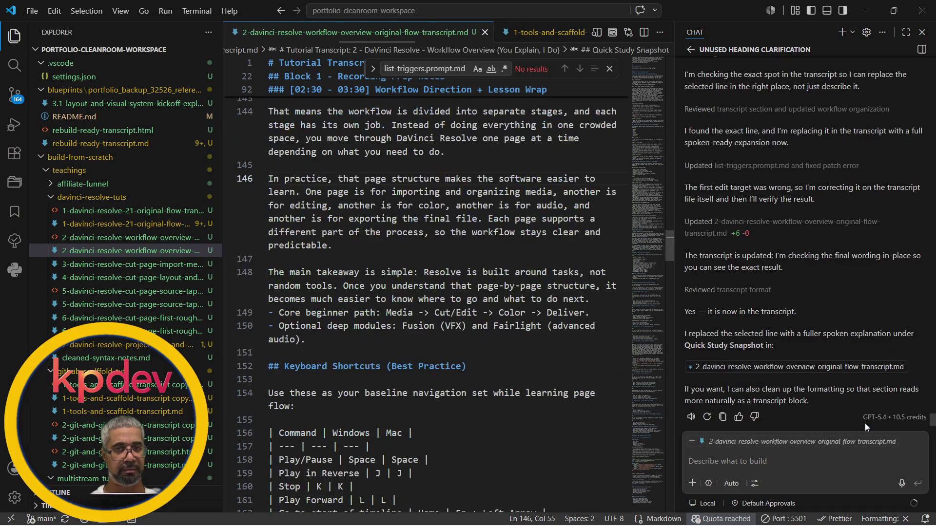
Close the VS Code window twice and relaunch it from the taskbar over the Notepad trigger notes.
left_click(920, 13)
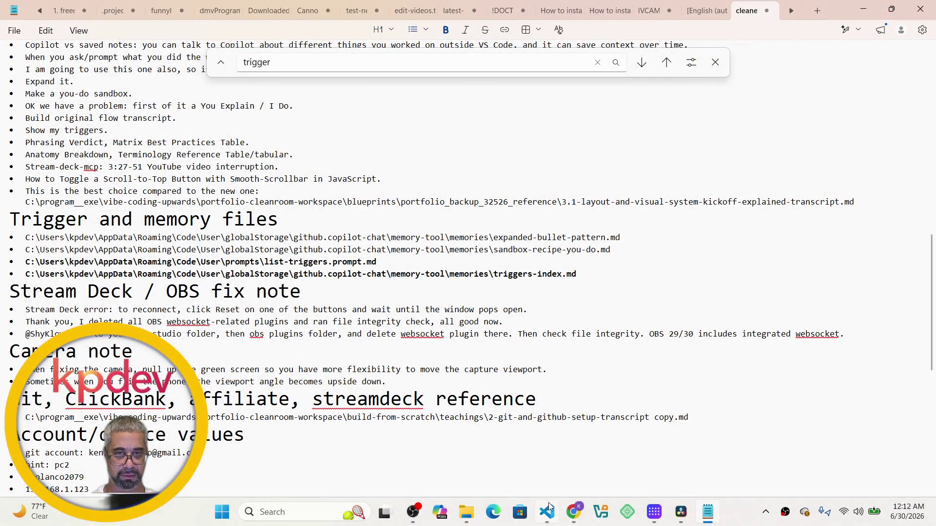
left_click(548, 512)
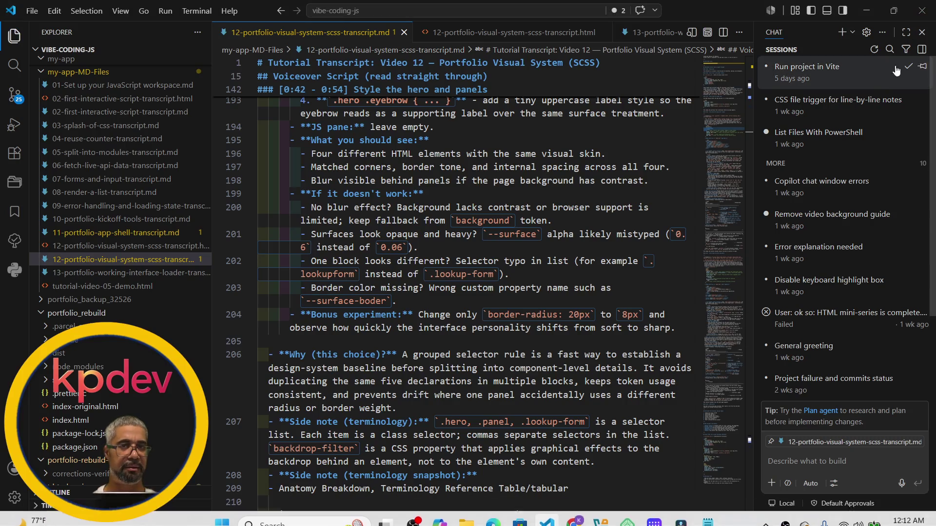
left_click(921, 12)
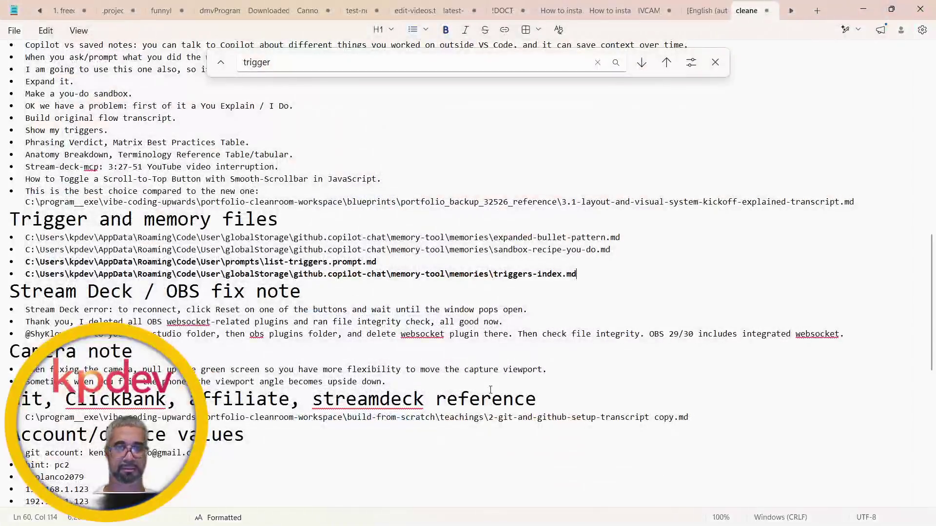
left_click(547, 512)
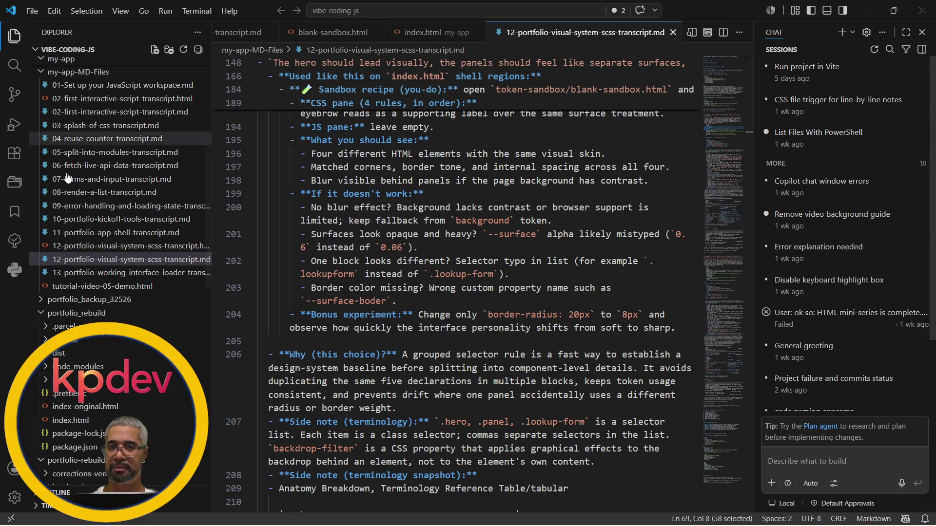
Reopen the portfolio-cleanroom-workspace folder from the recent workspaces.
left_click(30, 11)
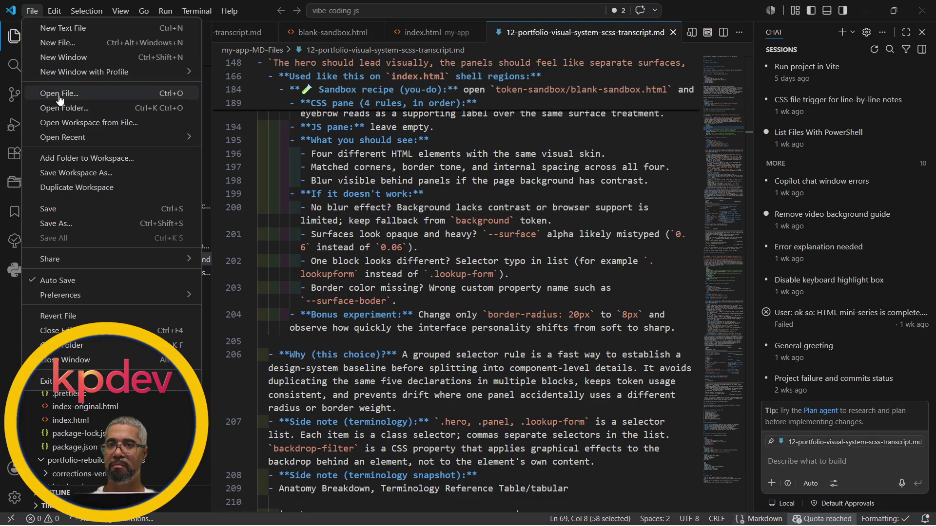
mouse_move(63, 138)
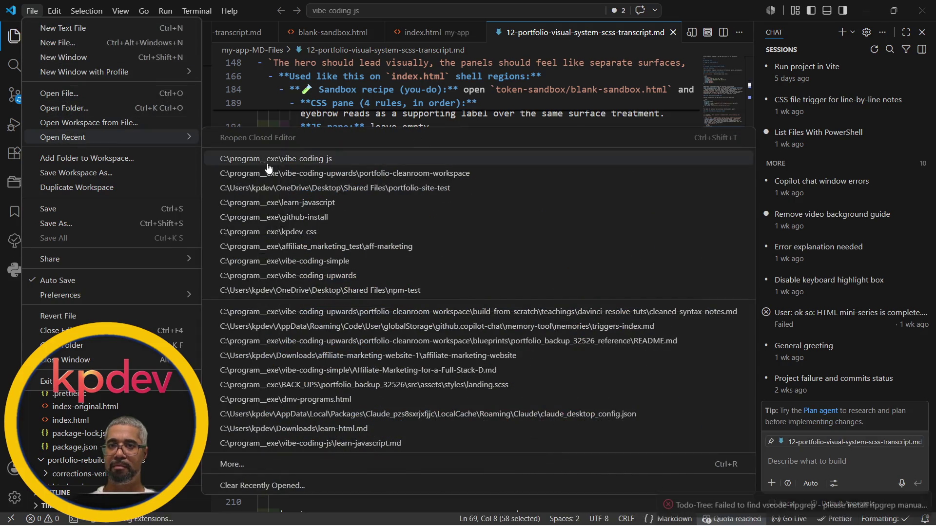
left_click(349, 176)
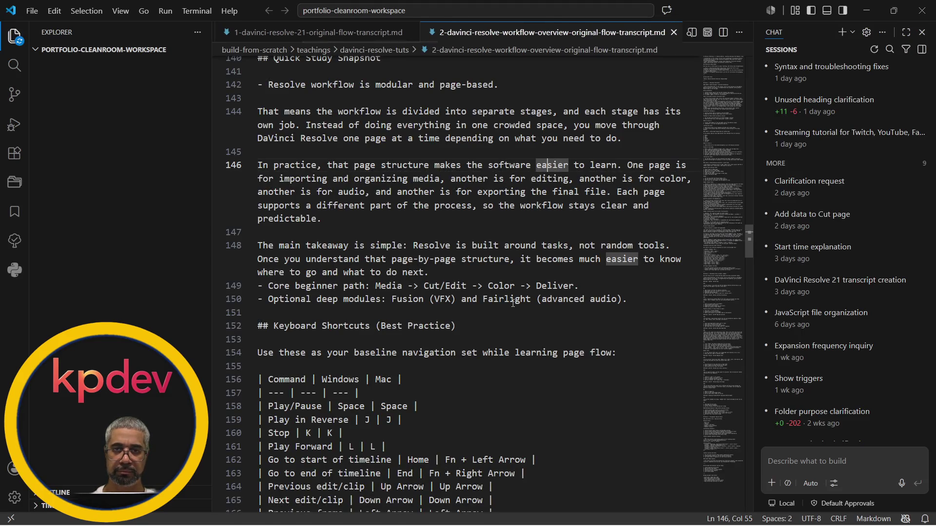
scroll(513, 302, "up", 2)
scroll(513, 303, "up", 2)
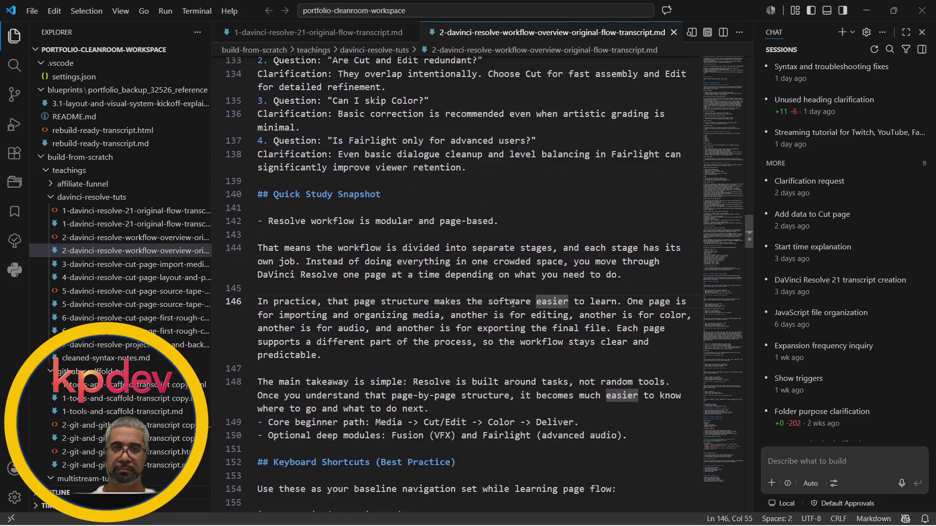
scroll(513, 303, "up", 1)
scroll(512, 303, "up", 4)
scroll(513, 303, "up", 4)
scroll(513, 302, "up", 4)
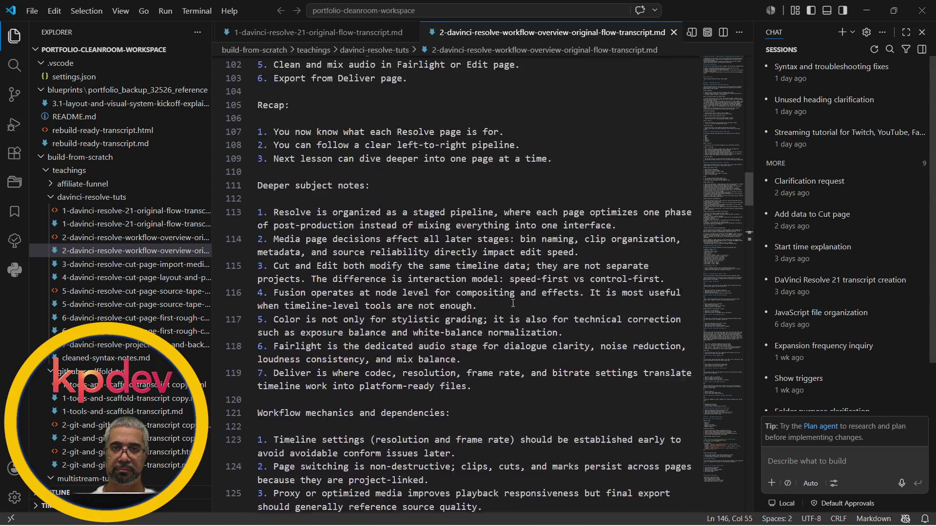
scroll(512, 303, "up", 4)
scroll(512, 303, "up", 4)
scroll(513, 303, "up", 3)
scroll(513, 303, "up", 3)
scroll(513, 303, "up", 1)
scroll(513, 302, "up", 3)
scroll(513, 303, "up", 3)
scroll(512, 303, "up", 3)
scroll(512, 303, "up", 1)
scroll(513, 304, "down", 2)
scroll(513, 303, "down", 3)
scroll(513, 303, "down", 3)
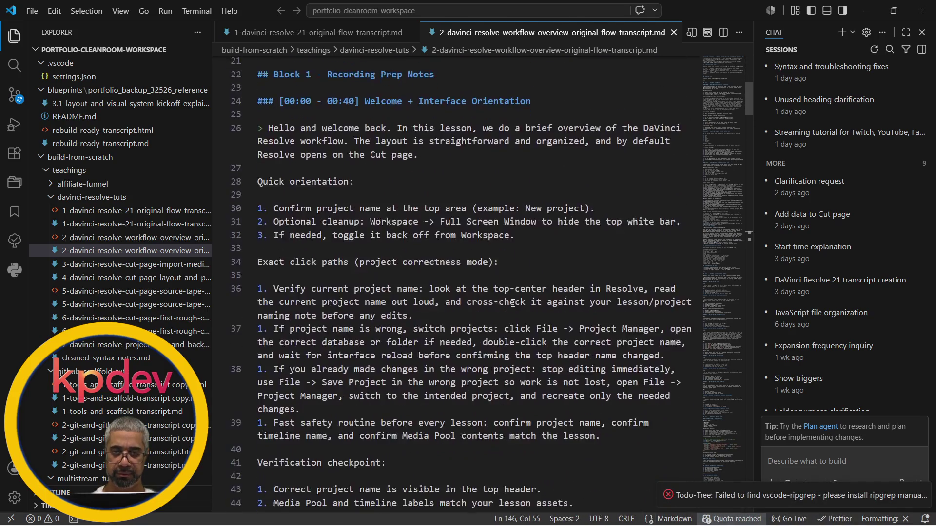
scroll(512, 303, "down", 3)
scroll(513, 302, "up", 1)
scroll(513, 302, "up", 1)
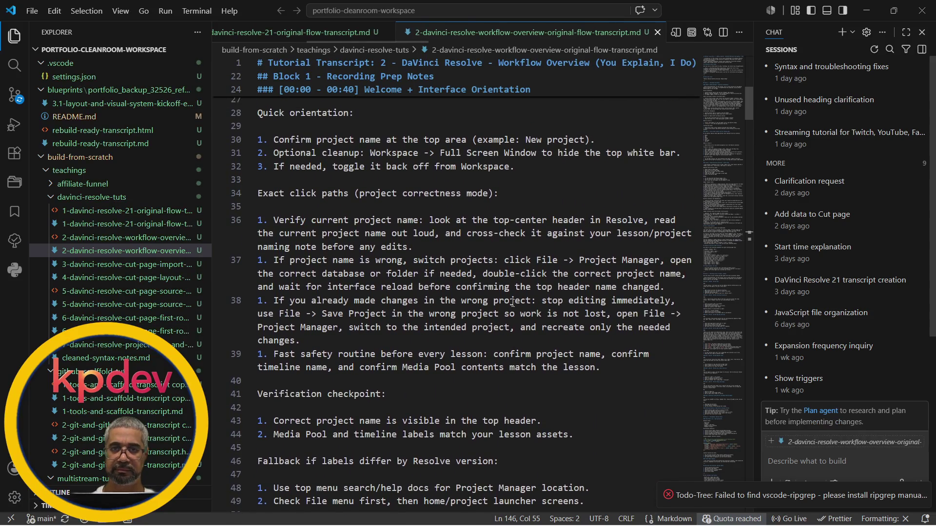
scroll(512, 302, "down", 2)
scroll(513, 303, "down", 1)
scroll(513, 302, "down", 3)
scroll(512, 303, "down", 2)
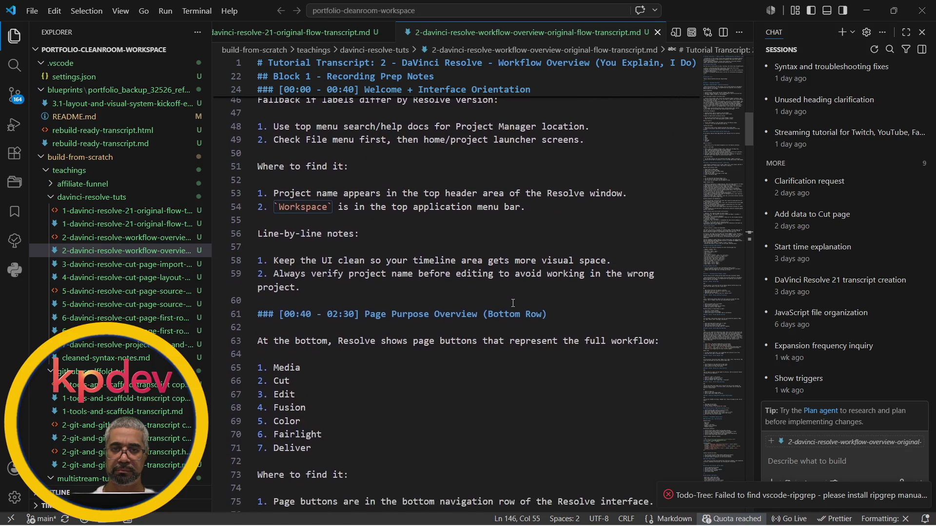
scroll(513, 303, "down", 3)
scroll(513, 303, "down", 1)
scroll(513, 303, "down", 1)
scroll(512, 302, "down", 1)
scroll(512, 303, "down", 2)
scroll(512, 303, "down", 1)
scroll(513, 304, "down", 2)
scroll(513, 302, "down", 1)
scroll(512, 303, "down", 2)
scroll(513, 303, "down", 1)
scroll(513, 303, "down", 1)
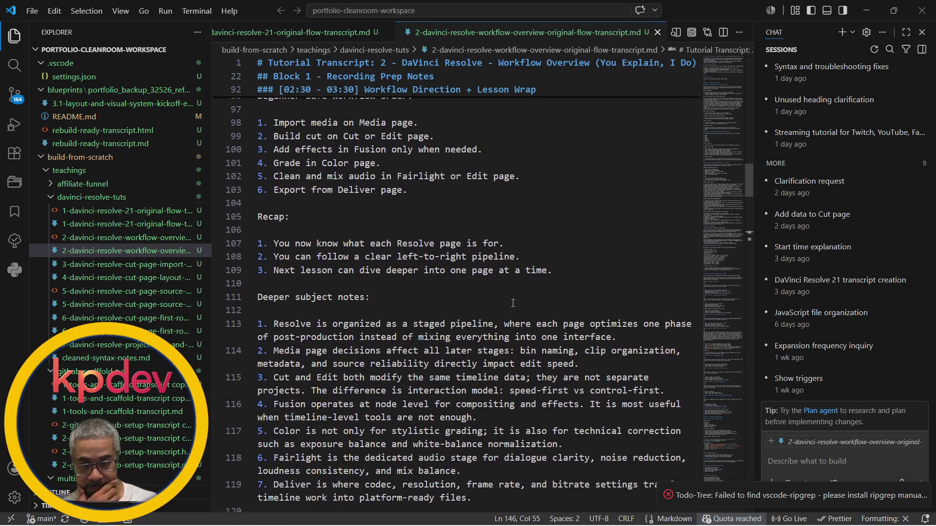
scroll(513, 302, "down", 1)
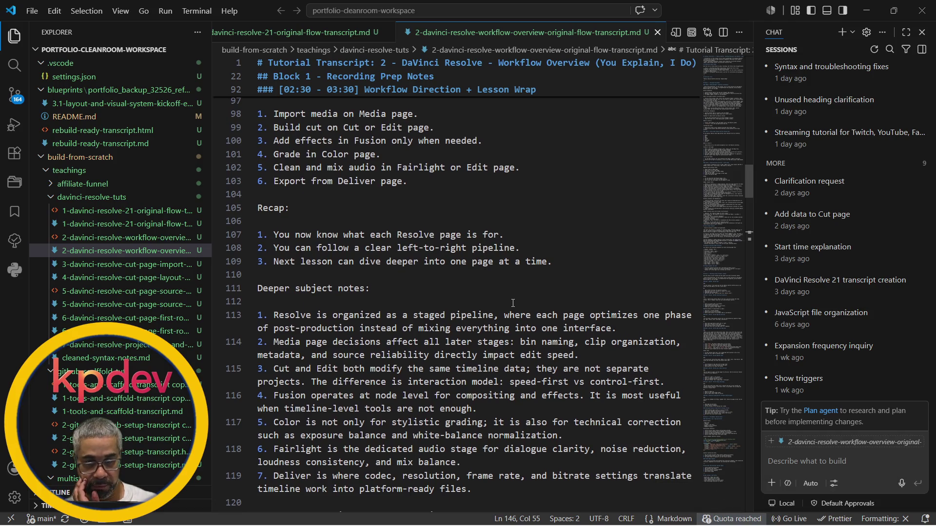
scroll(513, 303, "down", 3)
scroll(512, 303, "down", 2)
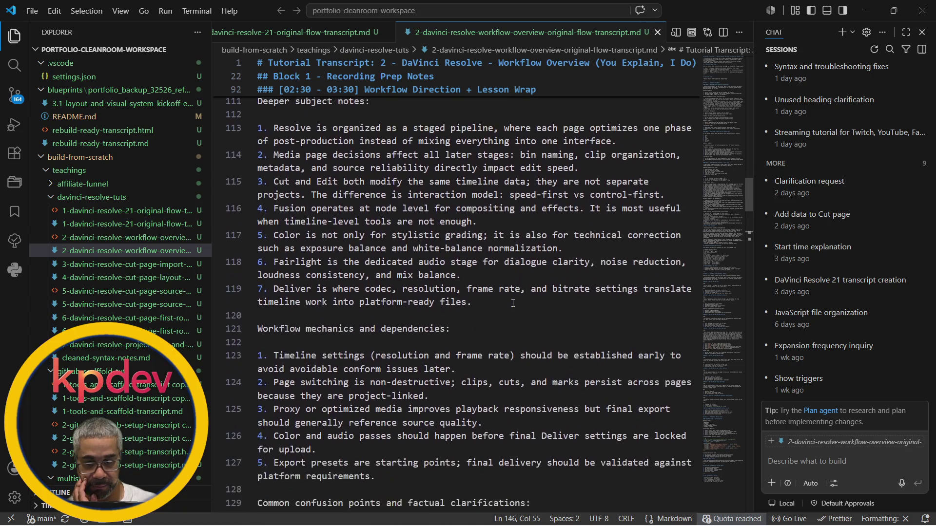
scroll(513, 303, "down", 1)
scroll(513, 303, "down", 1)
scroll(512, 303, "down", 1)
scroll(512, 303, "down", 1)
scroll(512, 303, "down", 1)
scroll(513, 303, "down", 1)
scroll(513, 303, "down", 1)
scroll(512, 304, "down", 2)
scroll(512, 303, "up", 6)
scroll(512, 303, "up", 4)
scroll(513, 303, "up", 3)
scroll(512, 303, "up", 5)
scroll(513, 302, "up", 3)
scroll(513, 303, "up", 5)
scroll(513, 303, "up", 3)
scroll(513, 304, "up", 1)
scroll(513, 303, "up", 1)
scroll(513, 303, "up", 1)
scroll(513, 302, "up", 2)
scroll(512, 303, "up", 2)
scroll(513, 302, "up", 2)
scroll(513, 303, "up", 2)
scroll(513, 304, "up", 3)
scroll(512, 303, "up", 2)
scroll(512, 303, "up", 2)
scroll(513, 303, "up", 1)
scroll(513, 303, "up", 1)
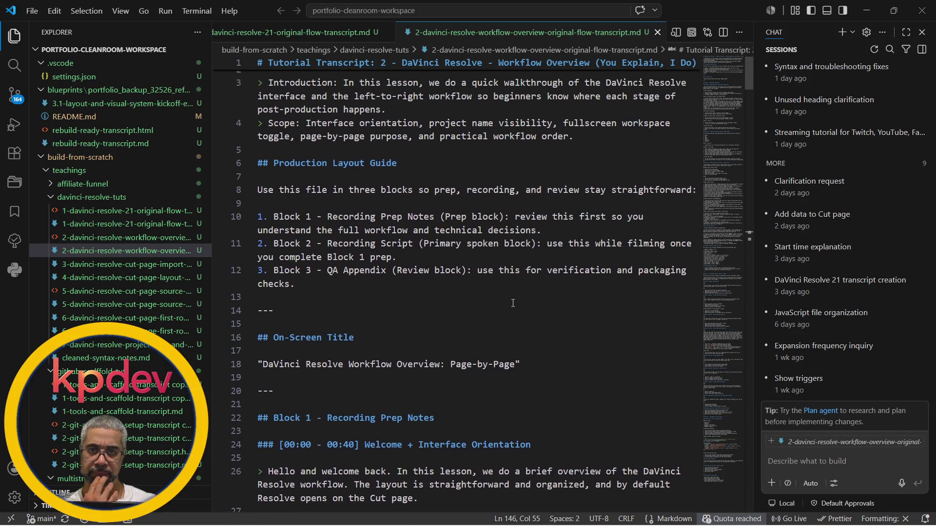
scroll(512, 302, "down", 1)
scroll(513, 303, "down", 1)
scroll(513, 303, "down", 1)
scroll(513, 303, "down", 1)
scroll(513, 303, "down", 1)
scroll(513, 304, "down", 1)
scroll(513, 303, "down", 1)
scroll(512, 303, "down", 1)
scroll(512, 303, "down", 1)
scroll(513, 303, "down", 1)
scroll(513, 303, "down", 1)
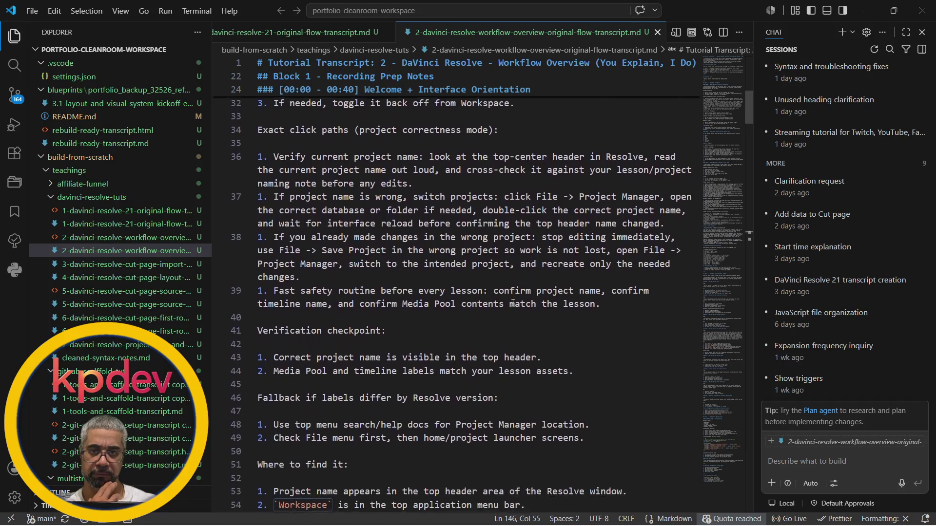
scroll(513, 303, "down", 1)
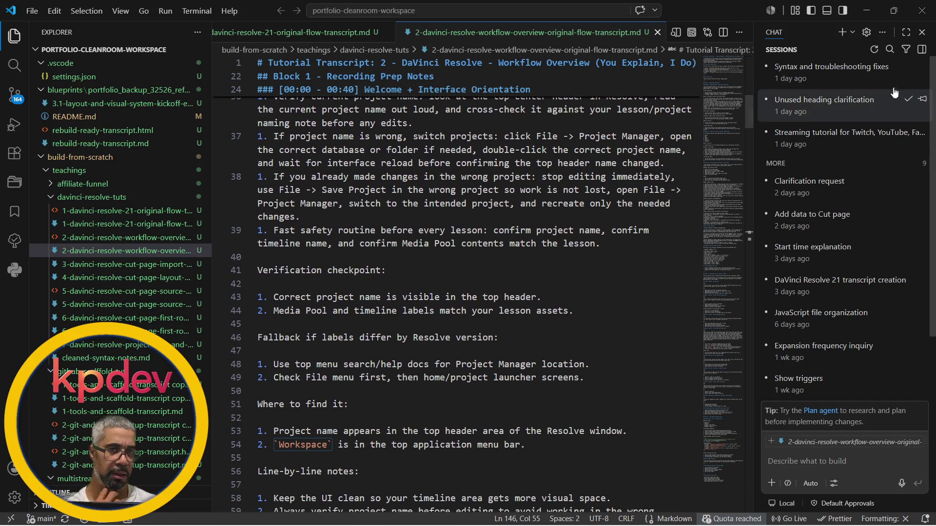
Browse the chat sessions, open Unused heading clarification, and jump to the transcript's replaced line from its file link.
left_click(840, 77)
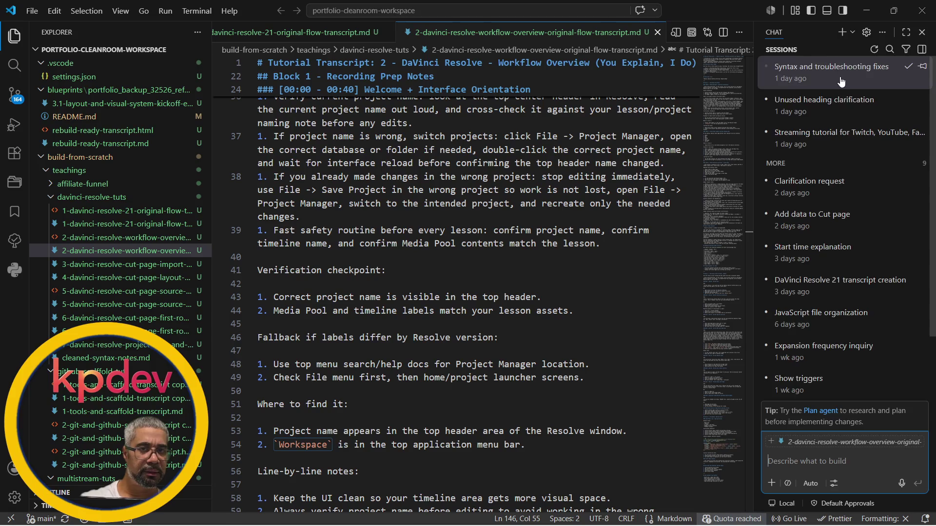
scroll(850, 259, "up", 2)
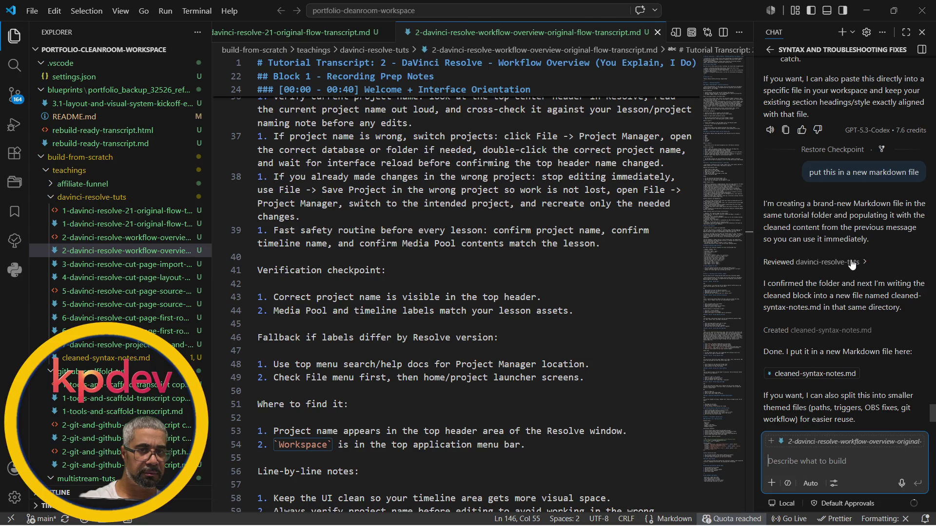
scroll(851, 259, "down", 2)
left_click(770, 51)
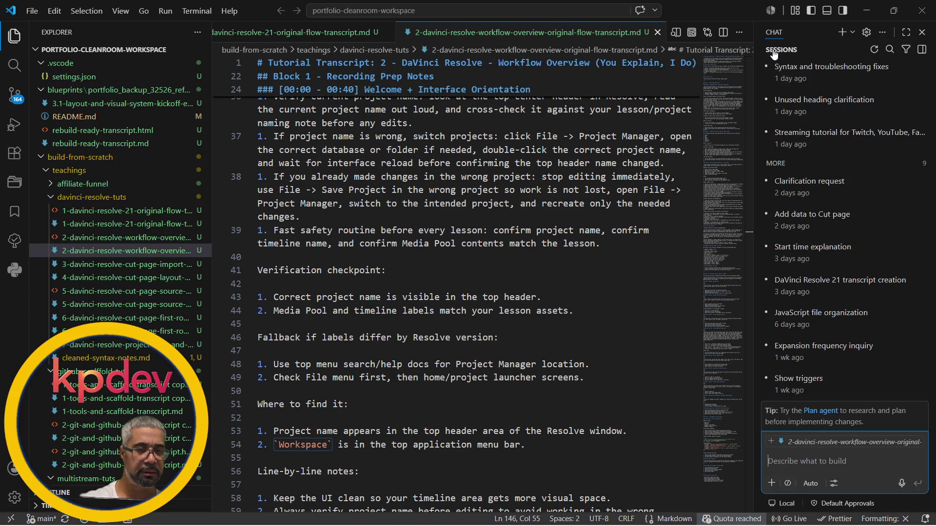
mouse_move(812, 322)
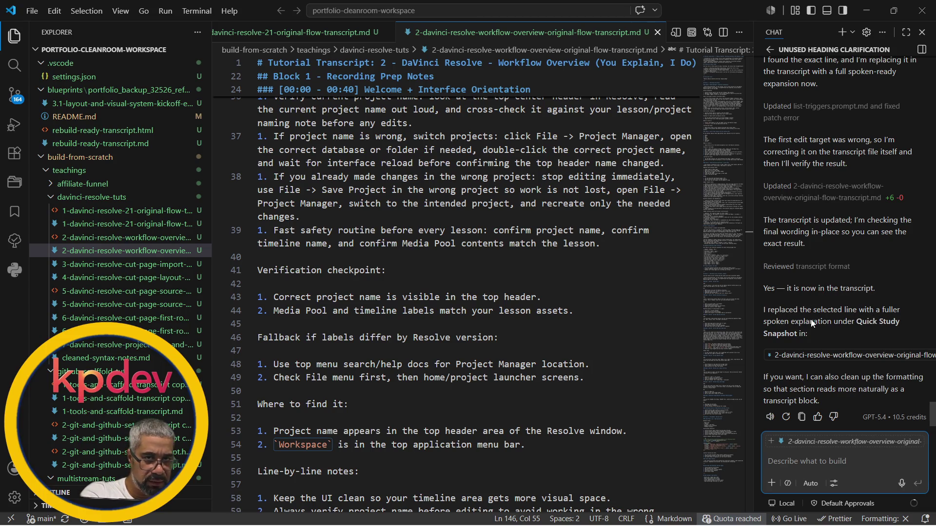
left_click(830, 355)
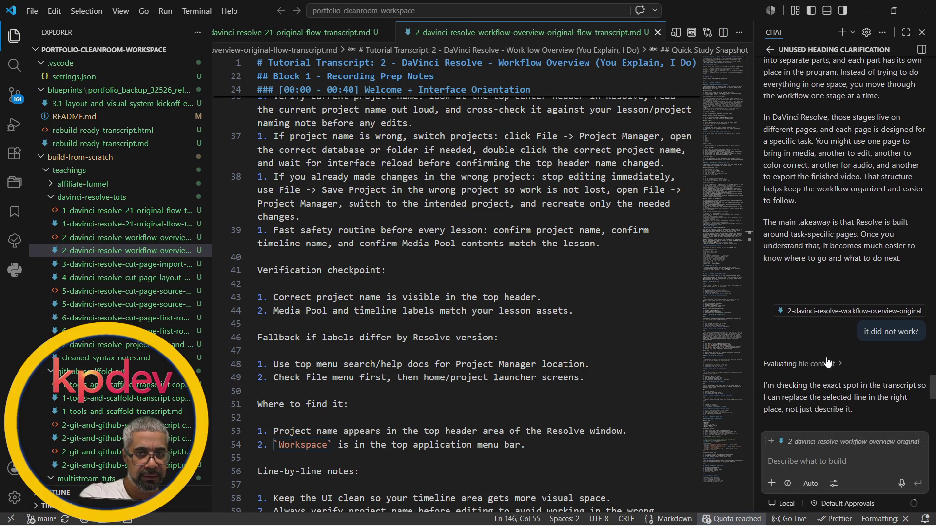
left_click(832, 312)
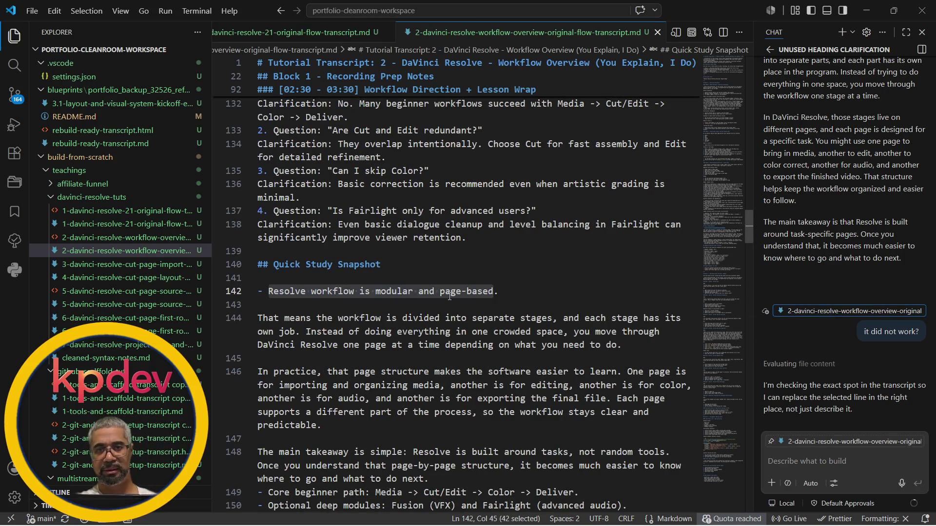
scroll(449, 296, "down", 2)
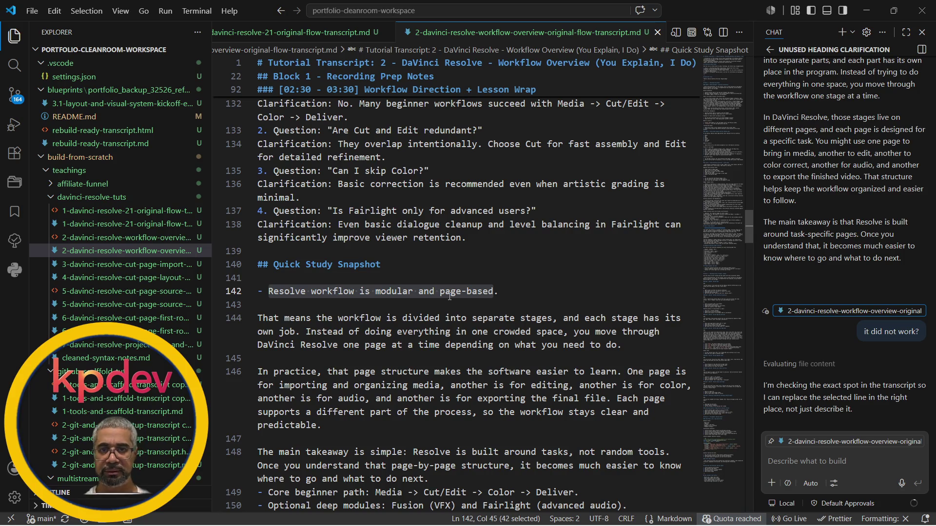
scroll(449, 295, "down", 1)
scroll(449, 296, "down", 3)
scroll(449, 296, "down", 1)
scroll(449, 295, "down", 1)
scroll(449, 298, "up", 6)
scroll(449, 296, "up", 2)
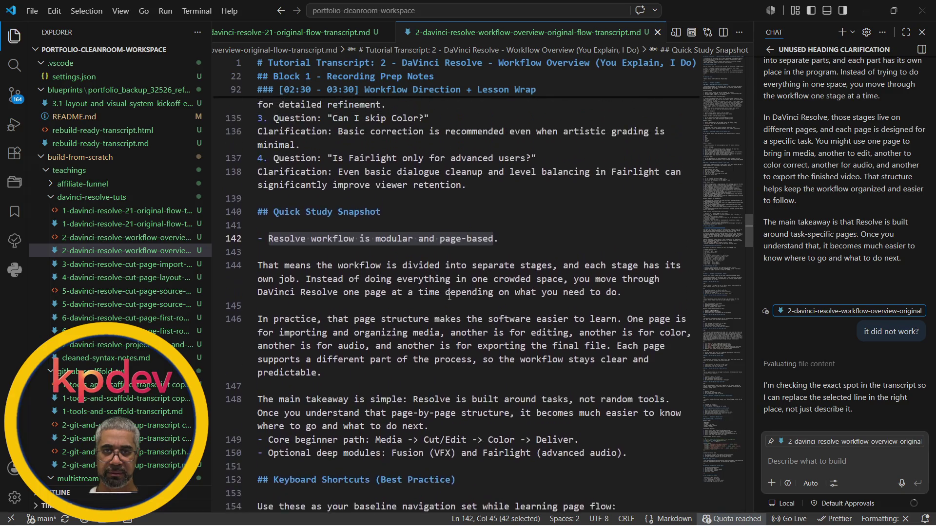
scroll(449, 298, "up", 3)
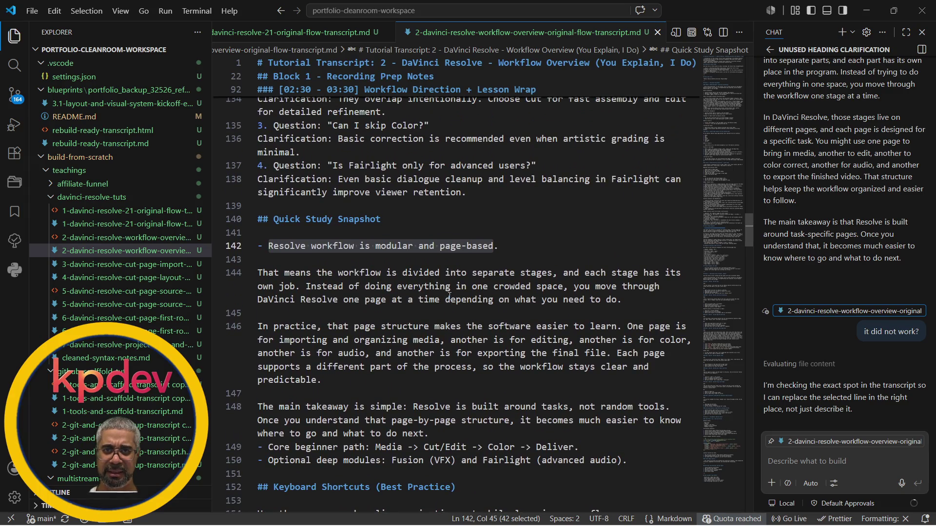
scroll(449, 295, "up", 2)
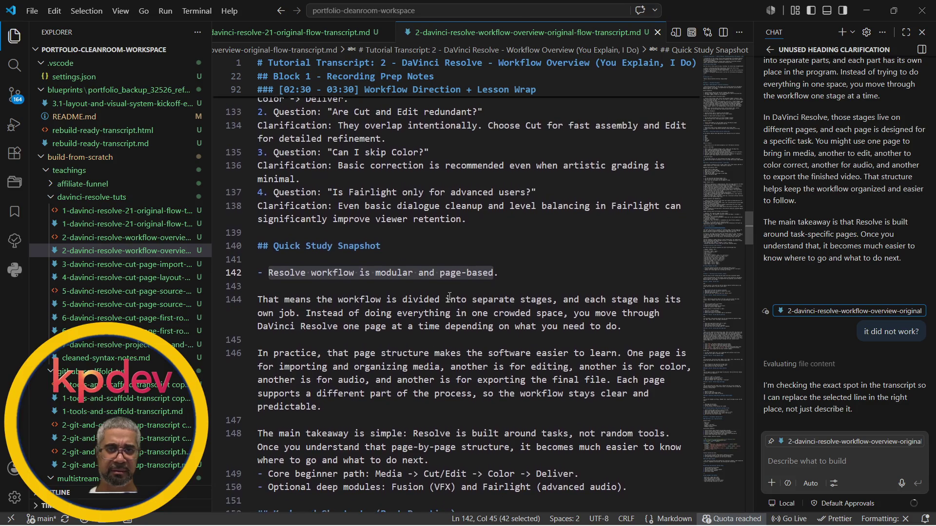
Select 'Resolve workflow' on line 142 and search the transcript for it, stepping through its five matches.
left_click(495, 270)
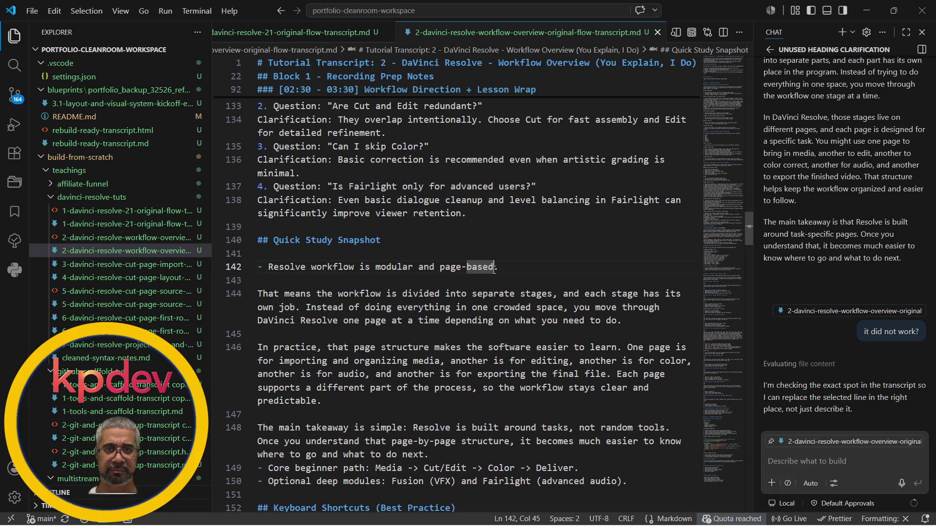
key("ctrl+shift+Left")
key("ctrl+shift+Left")
key("ctrl+shift+Left")
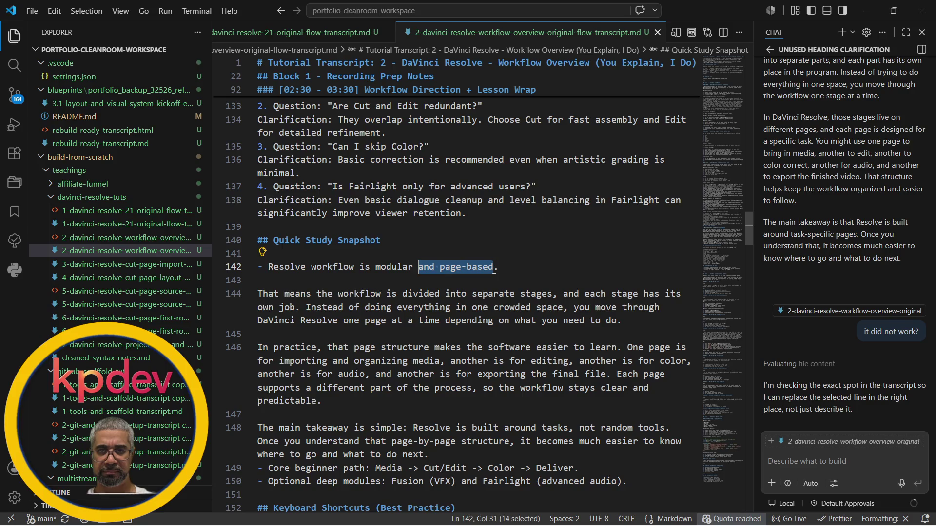
key("ctrl+shift+Left")
key("ctrl+shift+Left")
key("ctrl+shift+Left")
key("ctrl+shift+Left")
key("ctrl+shift+Left")
key("ctrl+shift+Right")
key("ctrl+shift+Left")
key("Left")
key("ctrl+shift+Right")
key("ctrl+shift+Right")
key("ctrl+f")
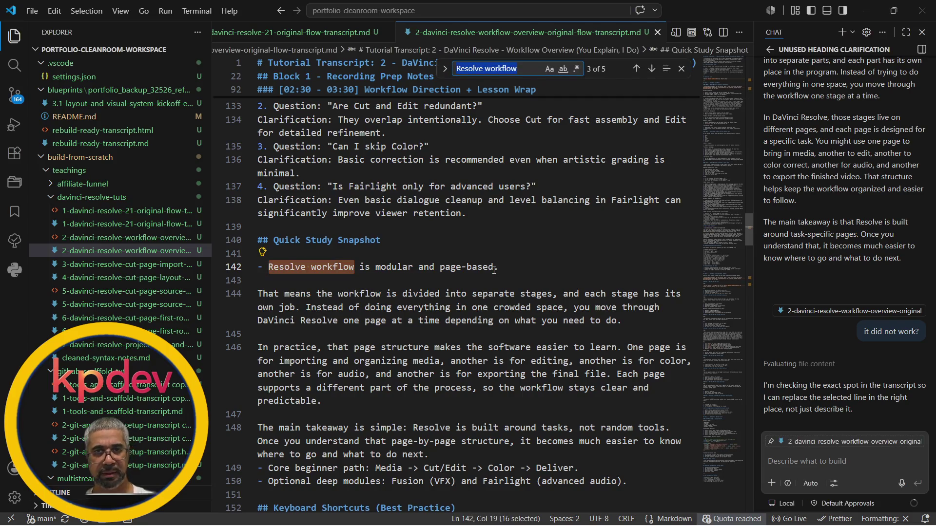
key("Return")
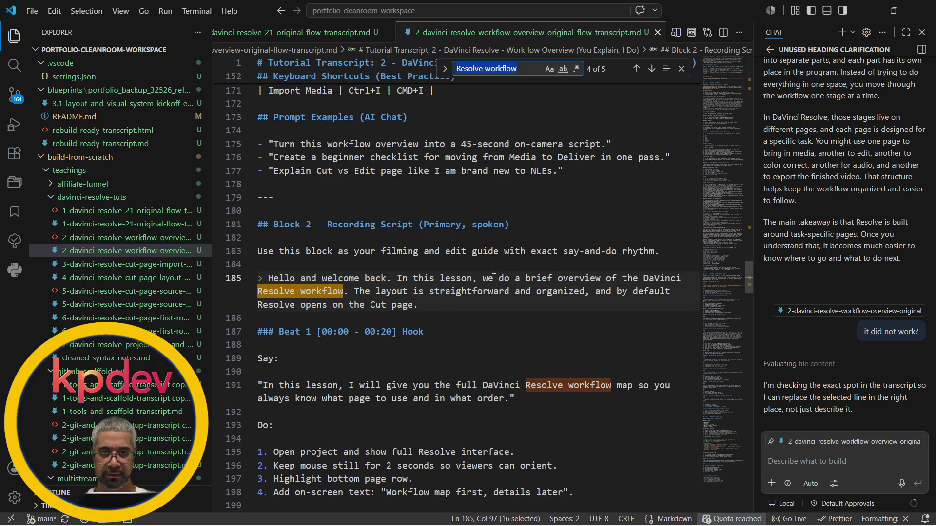
key("Return")
key("Return")
key("Return")
key("Return")
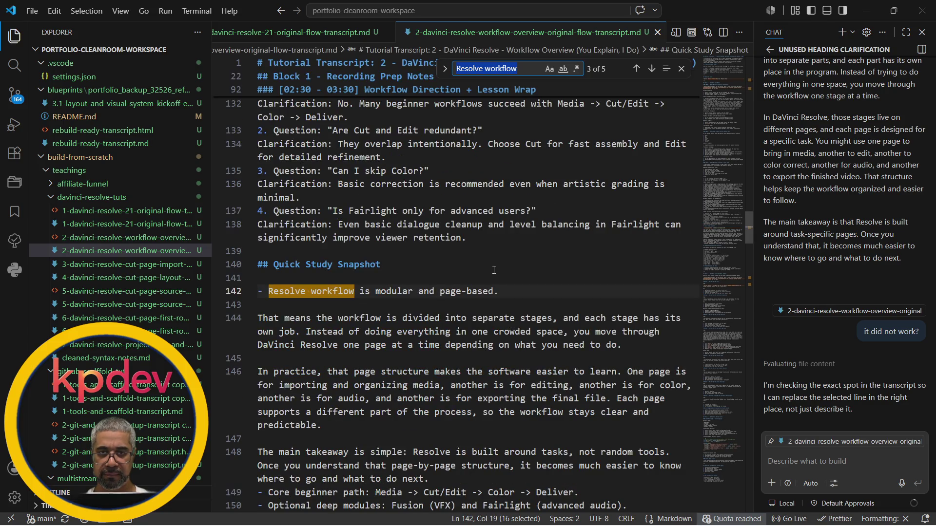
scroll(493, 270, "down", 5)
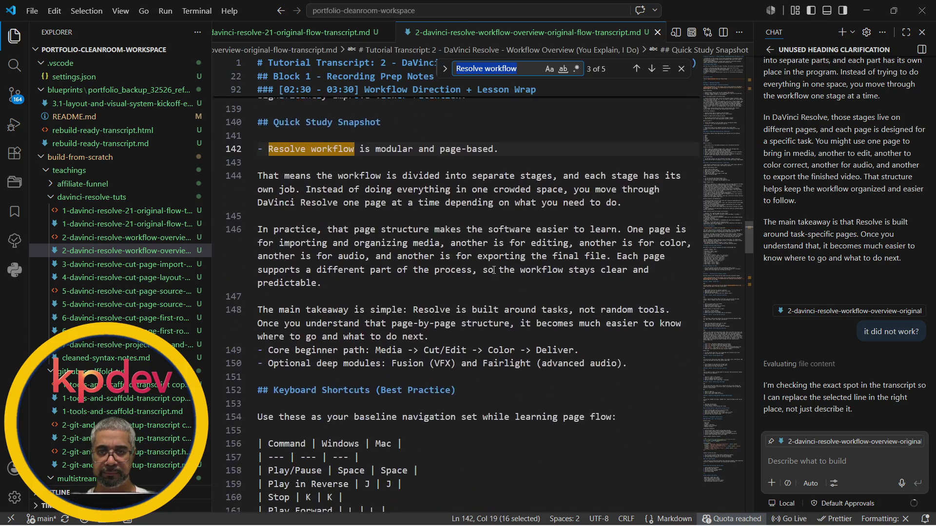
scroll(494, 270, "down", 1)
scroll(494, 271, "down", 2)
scroll(494, 271, "down", 3)
scroll(494, 271, "down", 2)
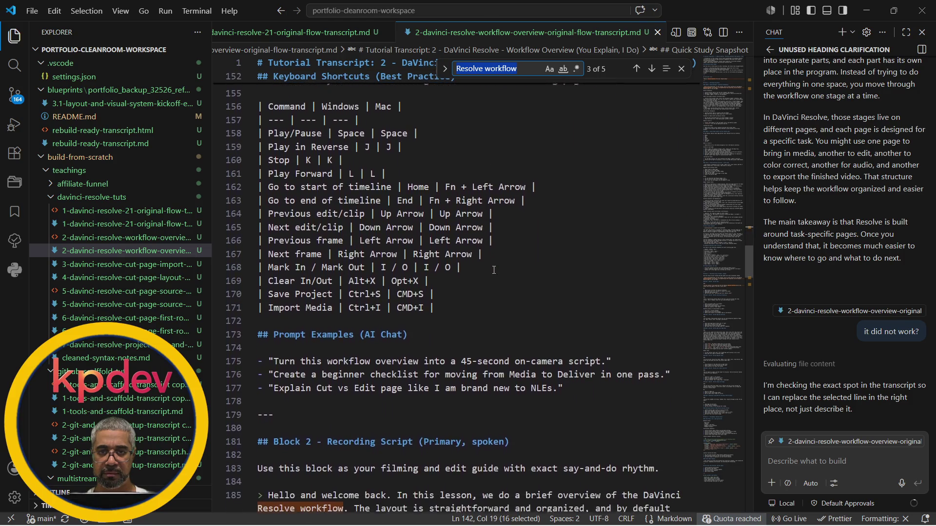
scroll(438, 300, "down", 1)
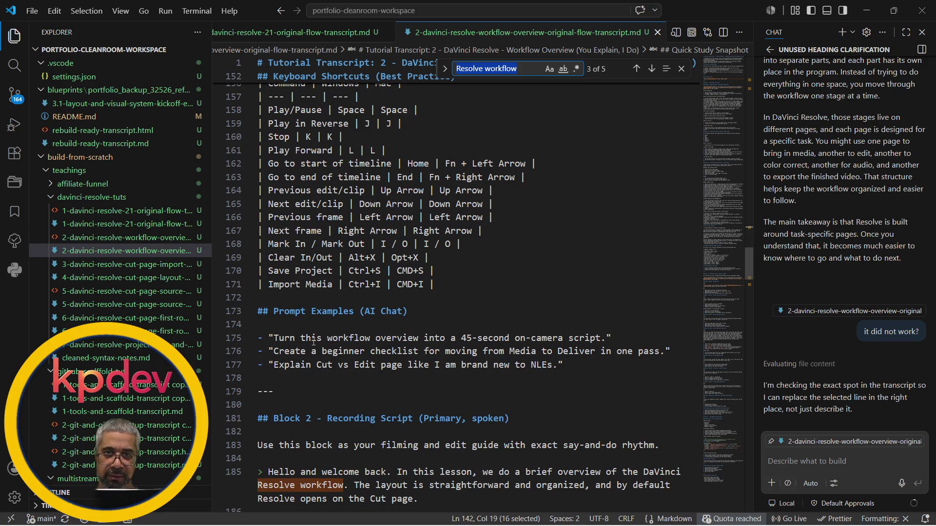
scroll(314, 341, "up", 5)
scroll(314, 342, "up", 4)
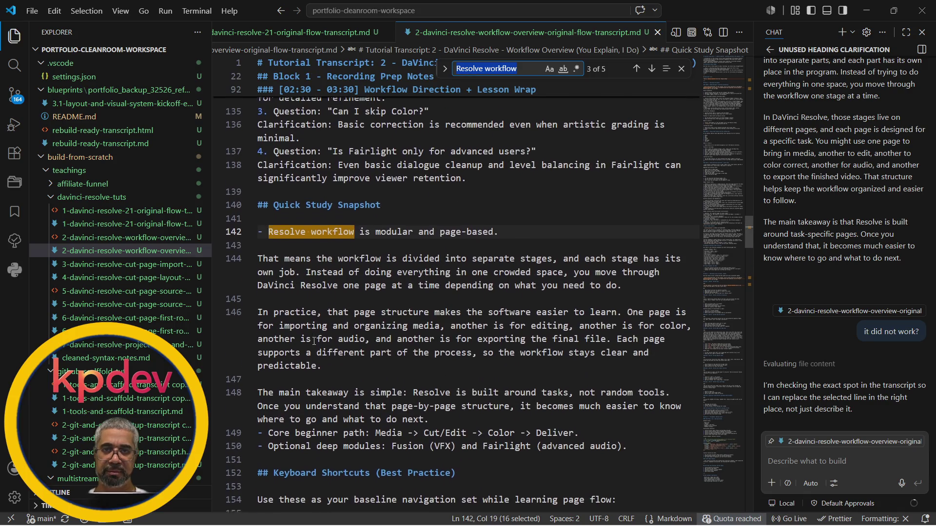
scroll(313, 342, "down", 2)
scroll(314, 341, "down", 4)
scroll(314, 342, "down", 1)
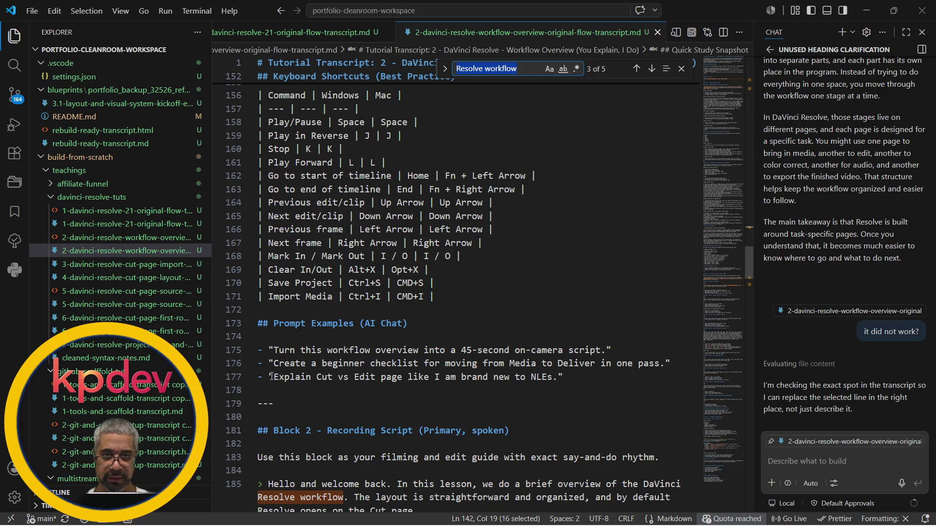
Select the Cut vs Edit prompt text on line 177 under Prompt Examples.
left_click_drag(275, 376, 553, 376)
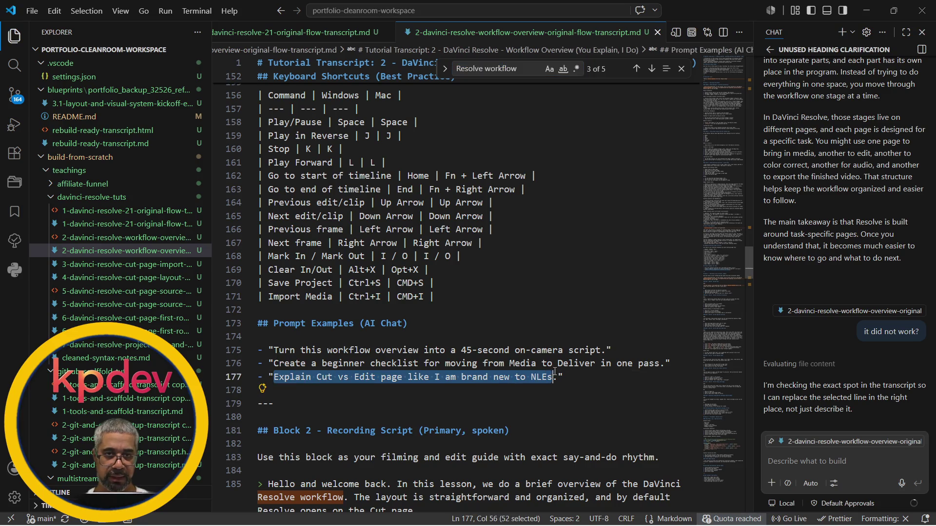
Run /concept-expansion in chat on the Cut vs Edit prompt and accept the two inserted teaching paragraphs.
left_click(796, 457)
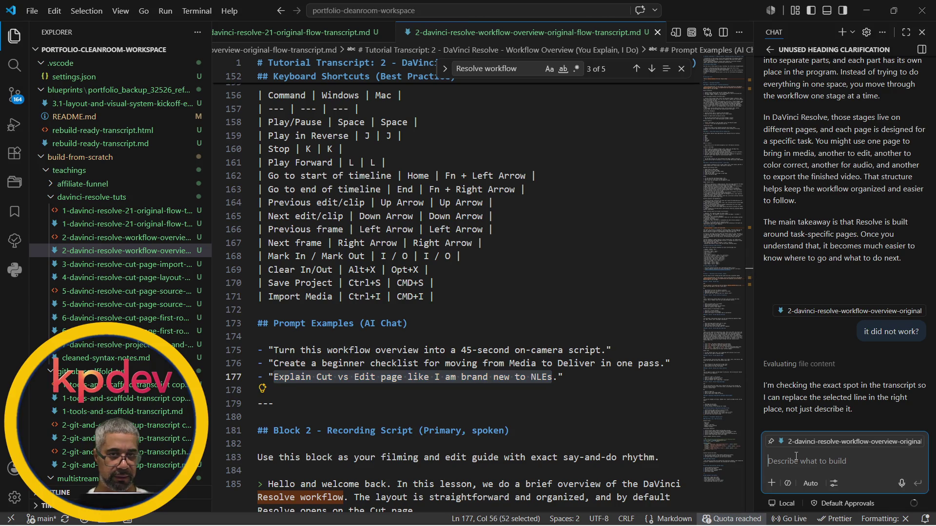
type("/co")
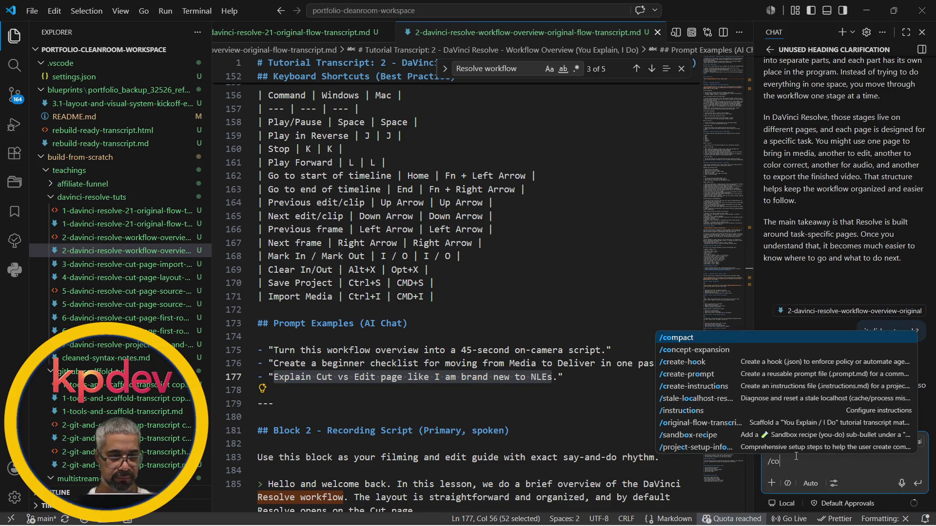
key("Down")
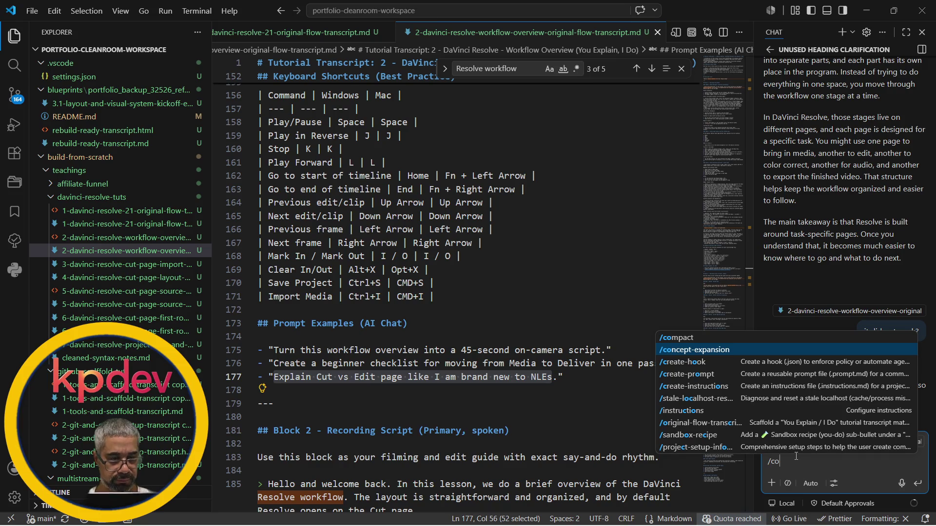
key("Tab")
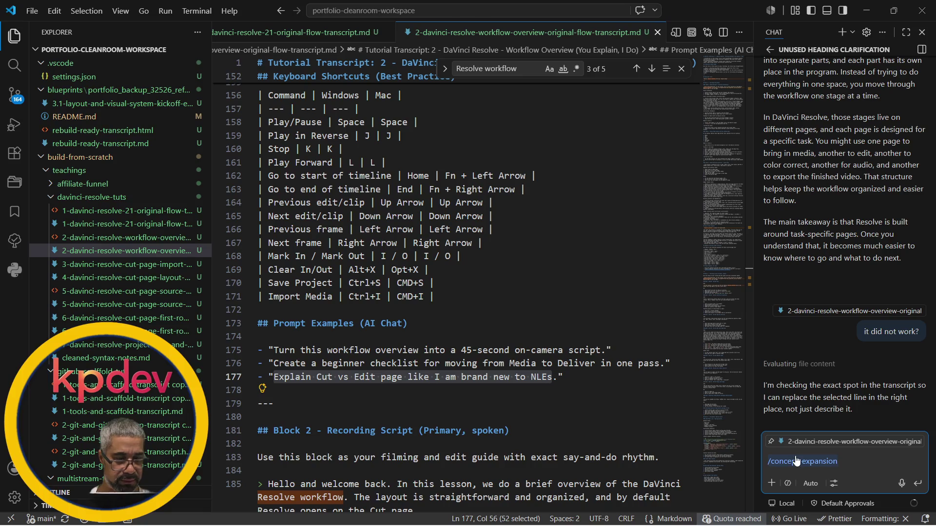
key("Return")
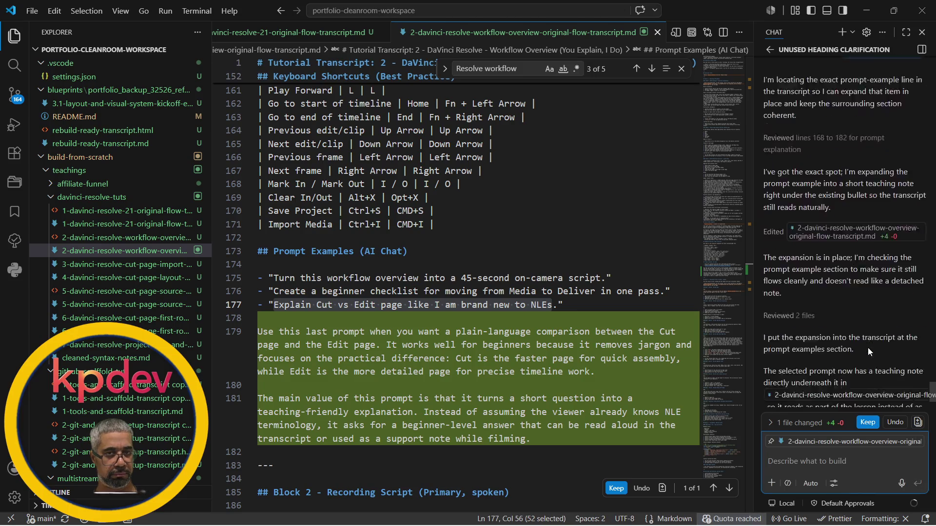
left_click(869, 423)
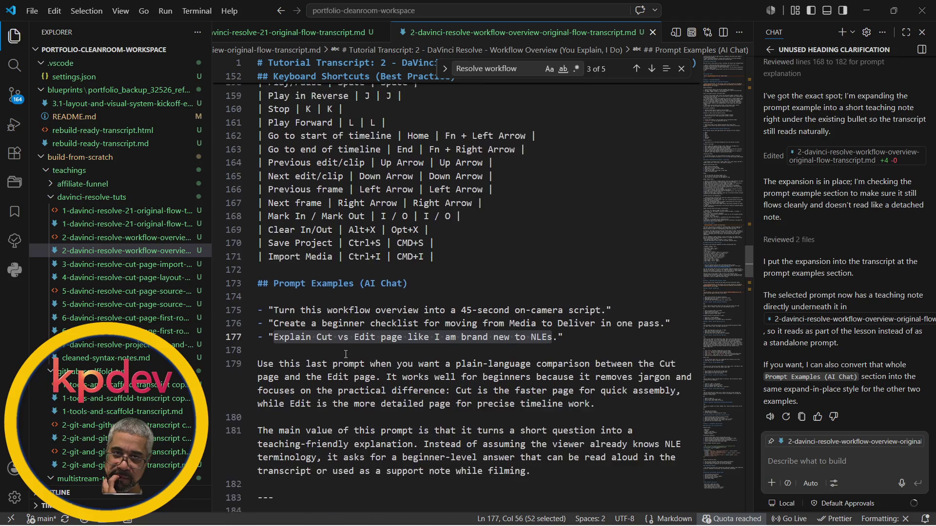
scroll(337, 327, "up", 3)
scroll(599, 334, "up", 3)
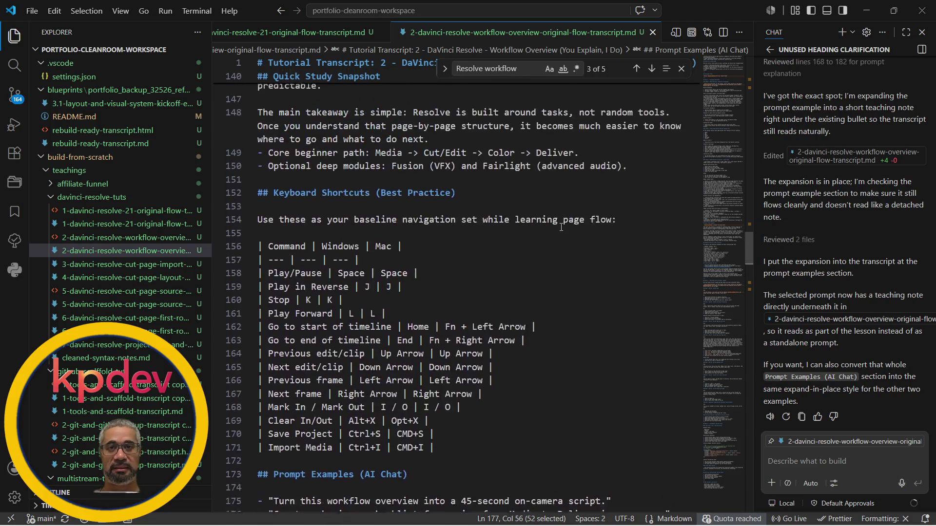
scroll(585, 308, "up", 7)
scroll(575, 272, "up", 8)
scroll(561, 227, "up", 10)
scroll(561, 227, "up", 10)
scroll(561, 227, "up", 8)
scroll(408, 298, "down", 2)
scroll(410, 293, "down", 2)
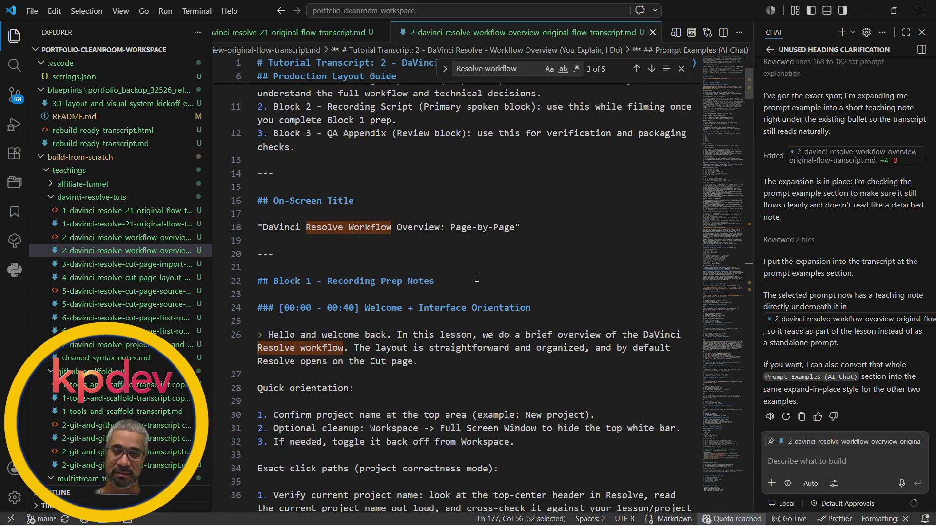
Close the 'Resolve workflow' Find widget from line 20 and start a new chat question.
left_click(602, 256)
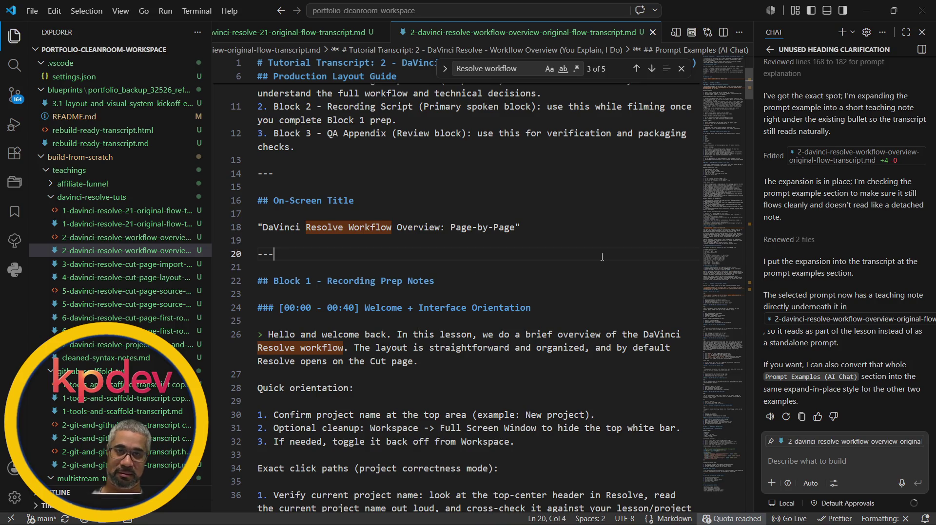
key("Escape")
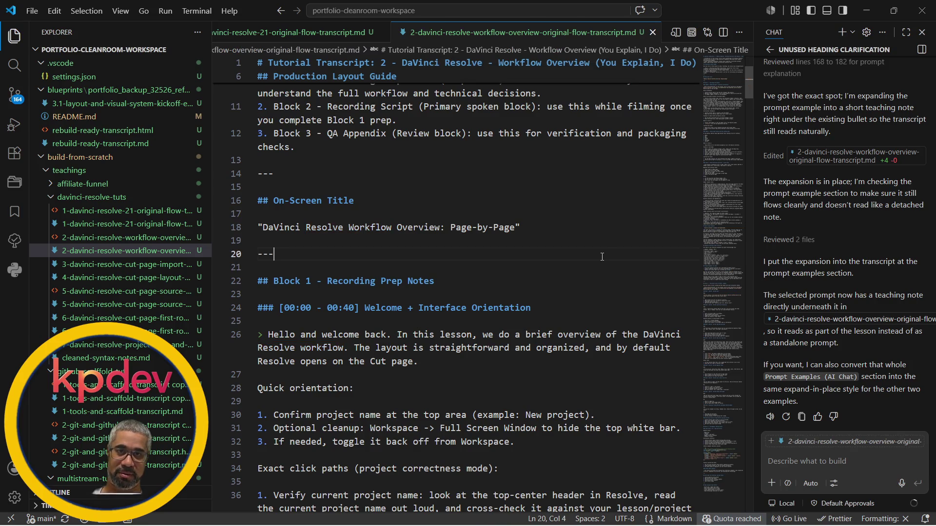
scroll(603, 256, "down", 1)
scroll(602, 256, "down", 1)
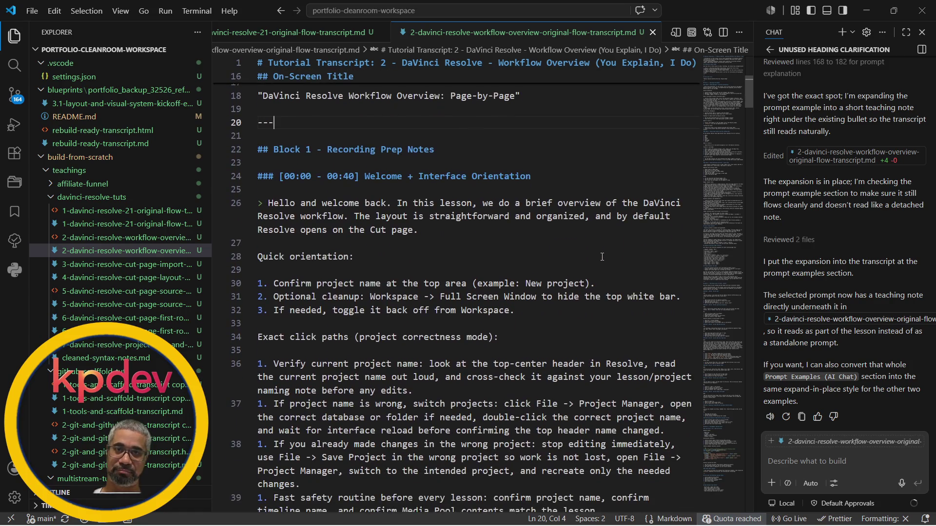
scroll(602, 260, "down", 4)
scroll(602, 261, "down", 10)
scroll(603, 259, "down", 10)
scroll(601, 258, "down", 10)
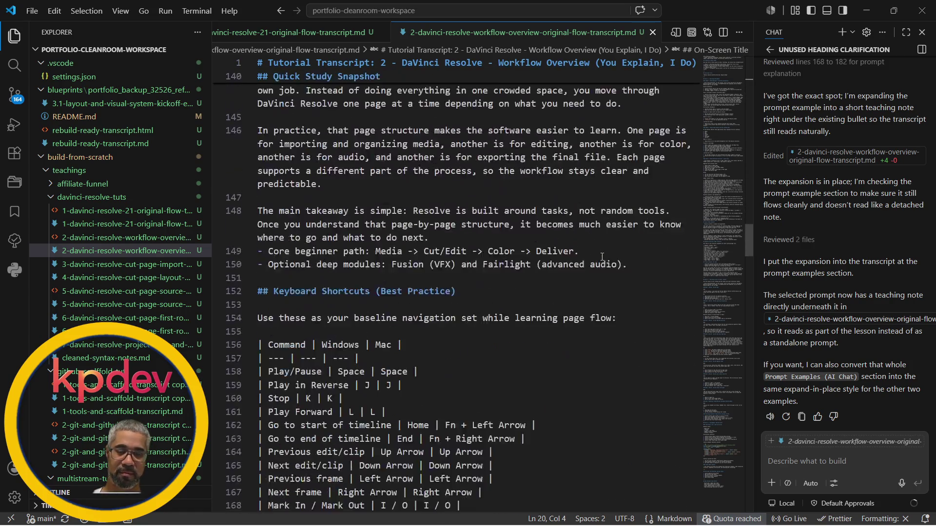
scroll(602, 256, "down", 10)
scroll(601, 257, "down", 10)
scroll(602, 257, "down", 10)
scroll(602, 257, "down", 10)
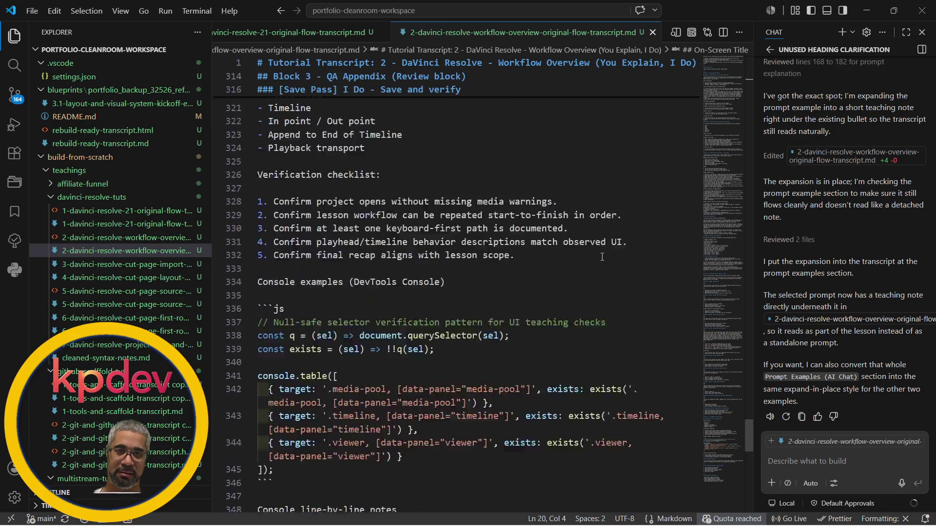
scroll(602, 257, "down", 5)
scroll(602, 257, "up", 1)
scroll(602, 257, "up", 5)
scroll(601, 257, "up", 5)
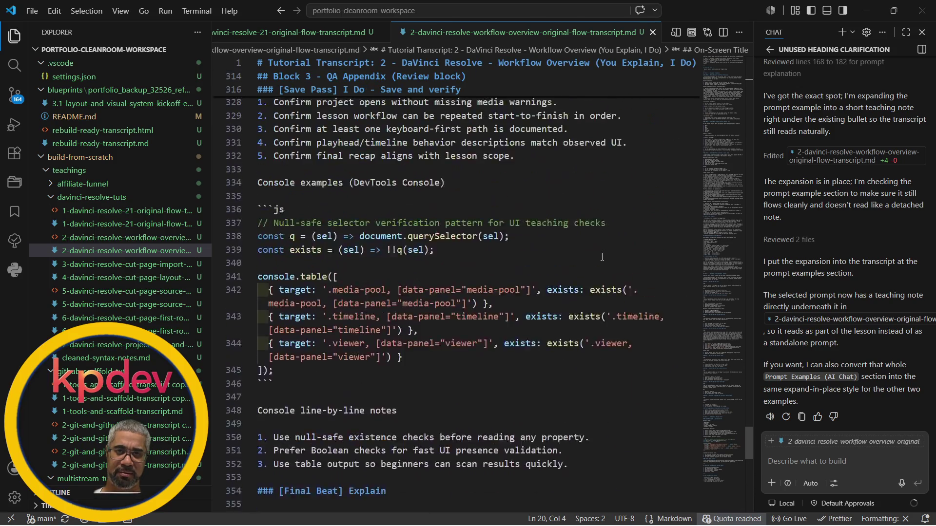
scroll(603, 257, "up", 3)
scroll(602, 257, "up", 3)
scroll(602, 256, "up", 4)
scroll(602, 257, "up", 2)
scroll(603, 257, "up", 2)
scroll(602, 257, "up", 3)
scroll(602, 257, "up", 2)
scroll(602, 257, "up", 3)
scroll(602, 257, "up", 2)
scroll(601, 256, "up", 2)
scroll(602, 257, "up", 2)
scroll(602, 257, "up", 2)
scroll(602, 257, "up", 3)
scroll(602, 256, "up", 2)
scroll(602, 257, "up", 3)
scroll(602, 257, "up", 2)
scroll(602, 257, "up", 3)
scroll(602, 257, "up", 3)
scroll(602, 257, "up", 1)
scroll(602, 257, "up", 1)
scroll(602, 257, "up", 2)
scroll(602, 257, "up", 2)
scroll(602, 256, "down", 6)
scroll(602, 257, "down", 2)
scroll(602, 257, "up", 1)
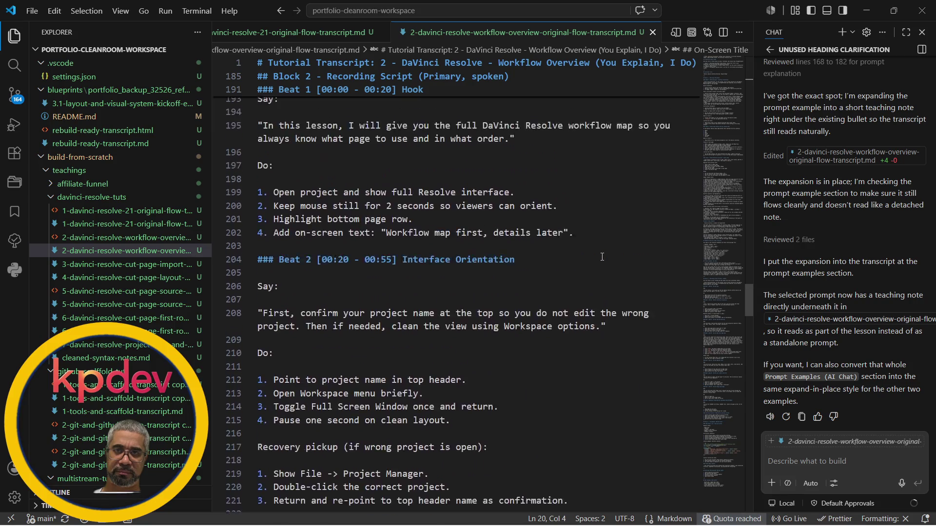
scroll(602, 257, "up", 5)
scroll(602, 256, "up", 3)
scroll(602, 257, "up", 2)
scroll(602, 256, "up", 3)
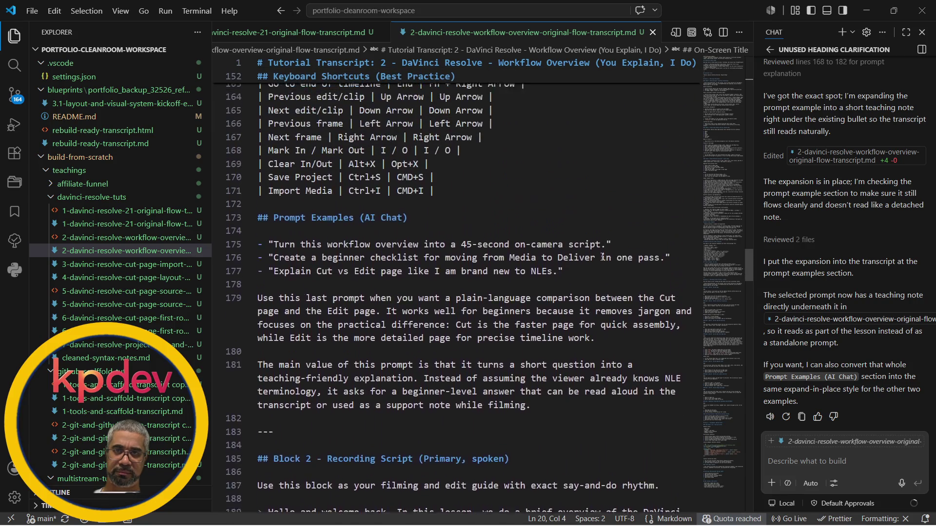
scroll(602, 256, "up", 1)
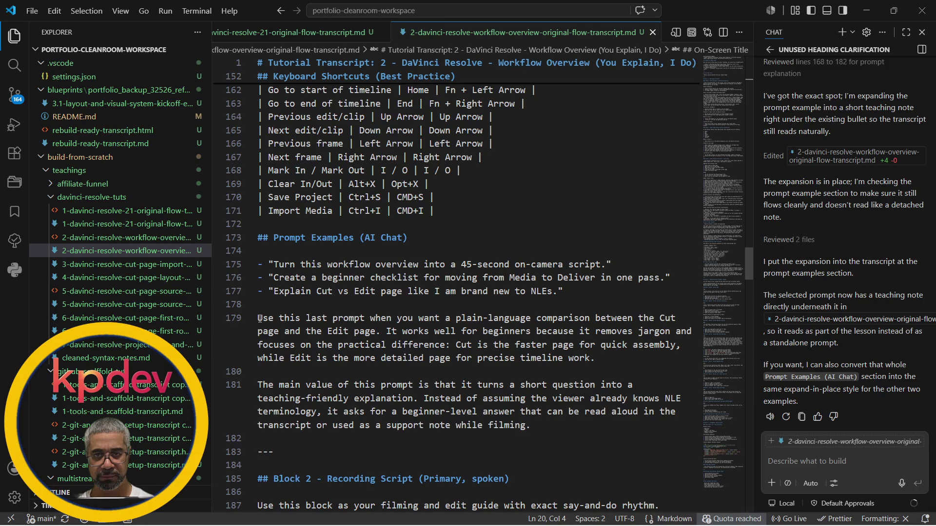
left_click(870, 459)
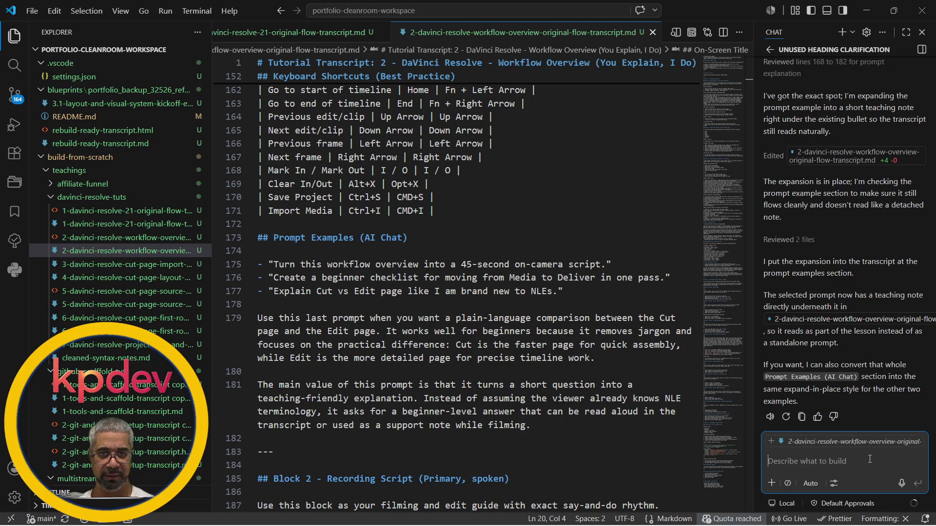
type("why did you explain the prompt vs ")
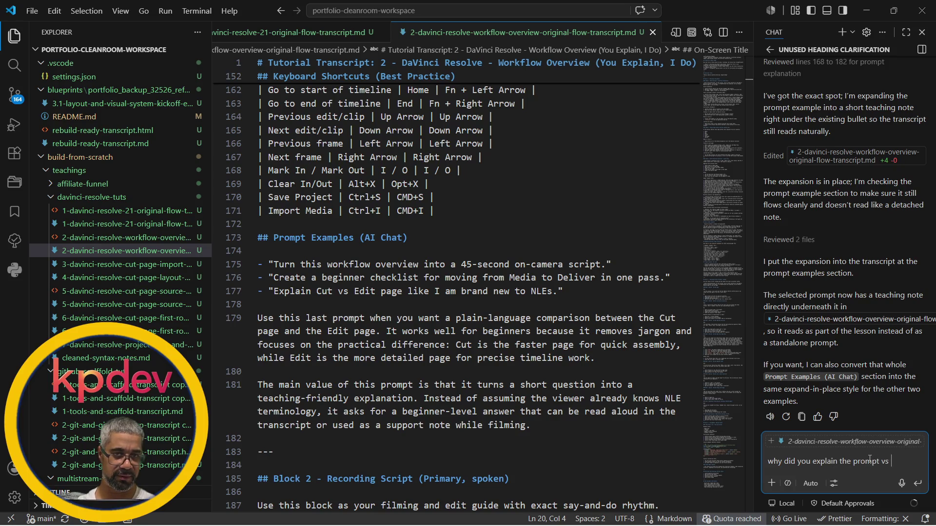
type("explaing")
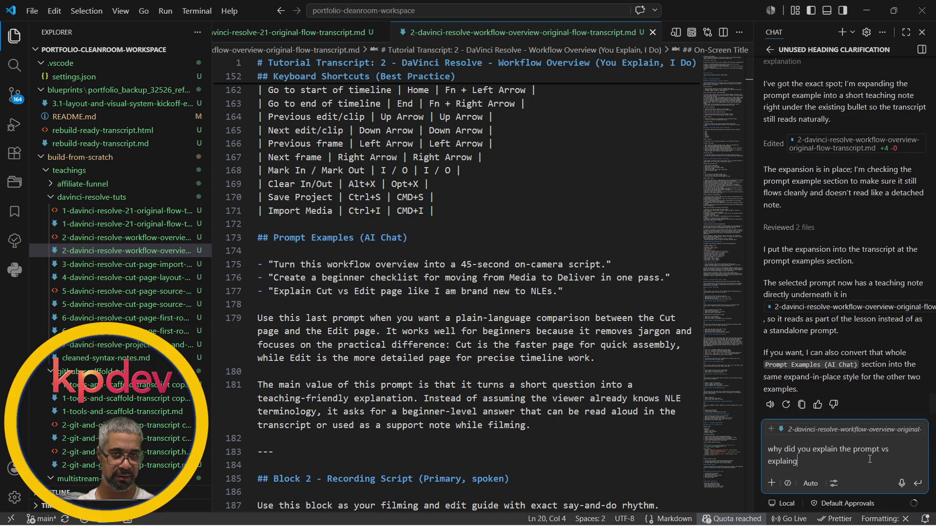
key("BackSpace")
type("ing the meaning of the")
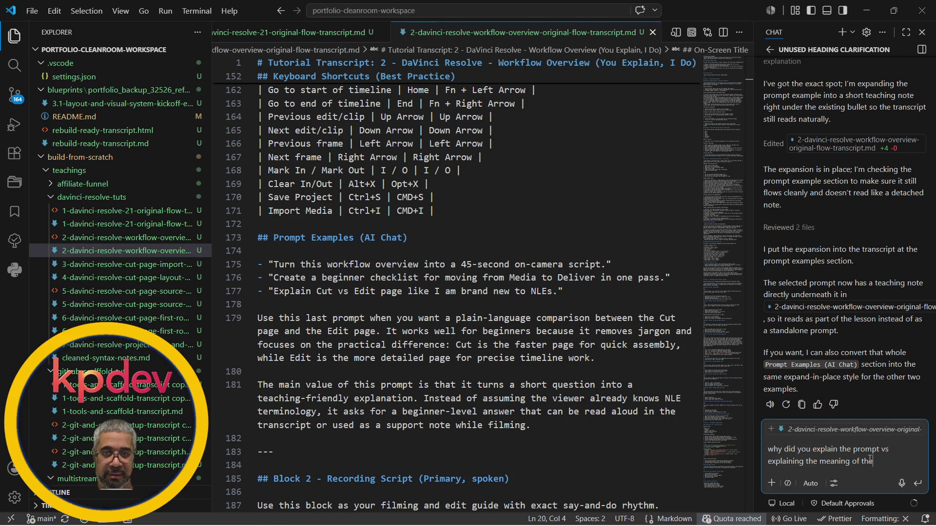
Ask in chat why it explained the prompt, then confirm 'yes' to expand the highlighted line.
key("ctrl+shift+Left")
key("ctrl+shift+Left")
key("ctrl+shift+Left")
key("ctrl+shift+Left")
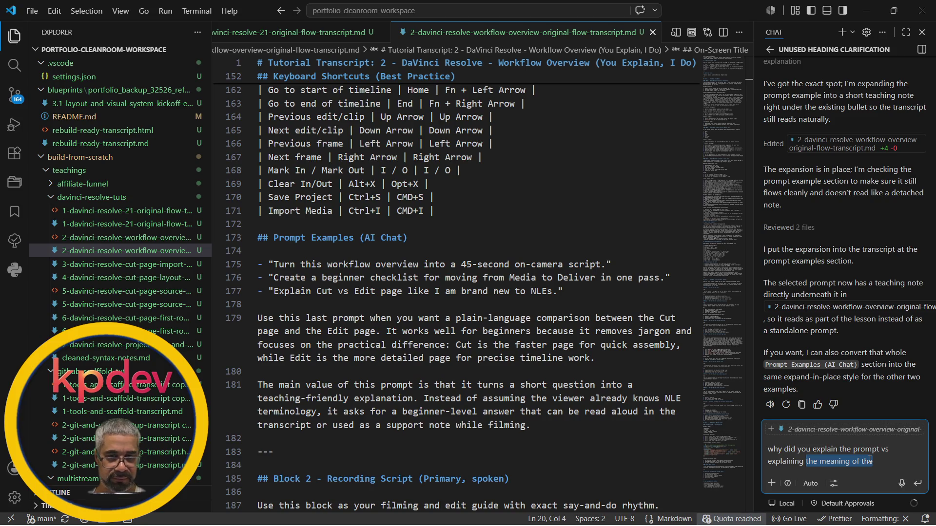
key("ctrl+shift+Left")
type("respon")
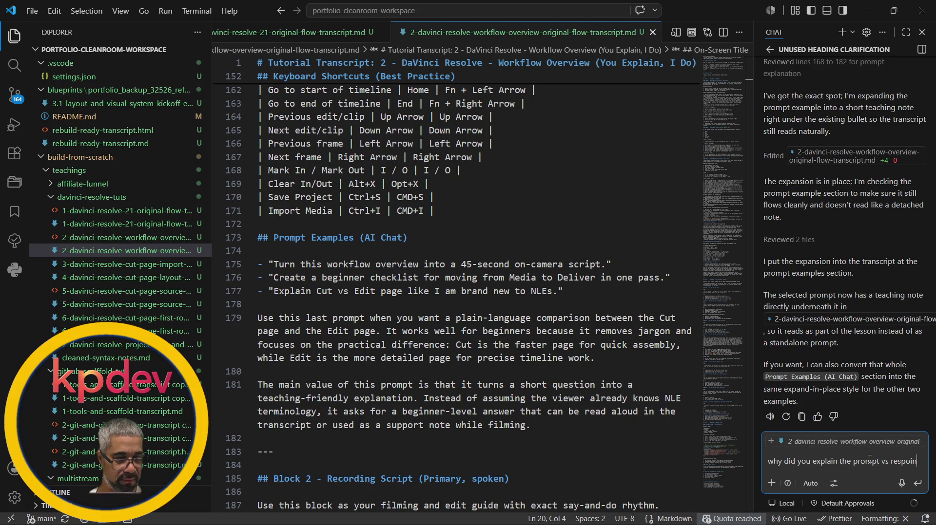
type("ding")
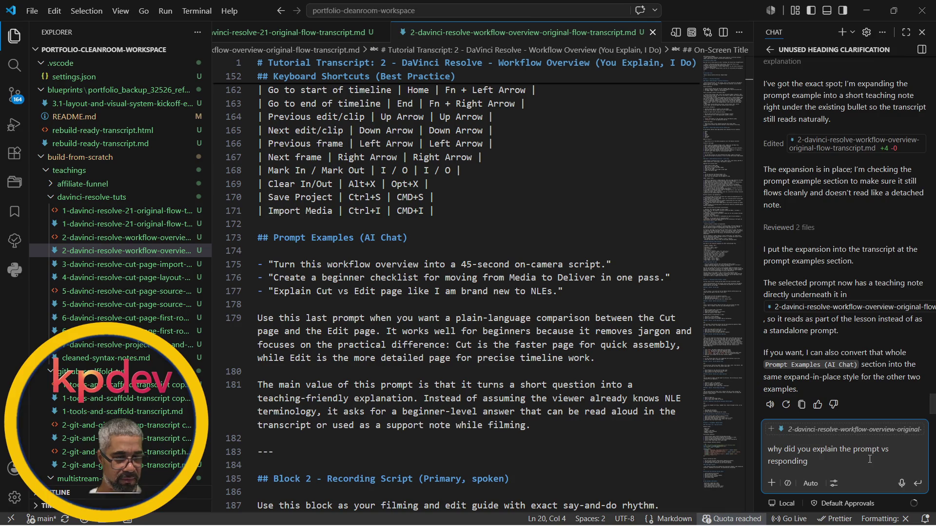
type(" to the ques")
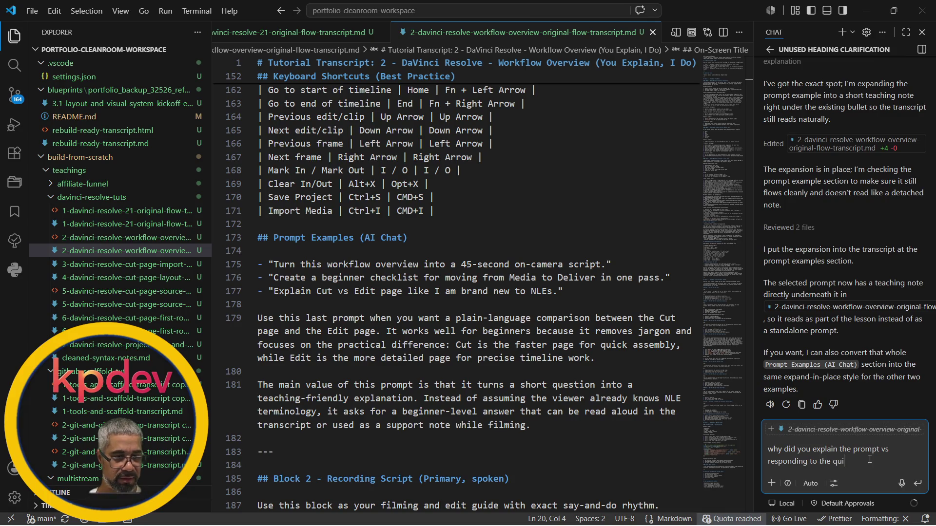
type("tion?")
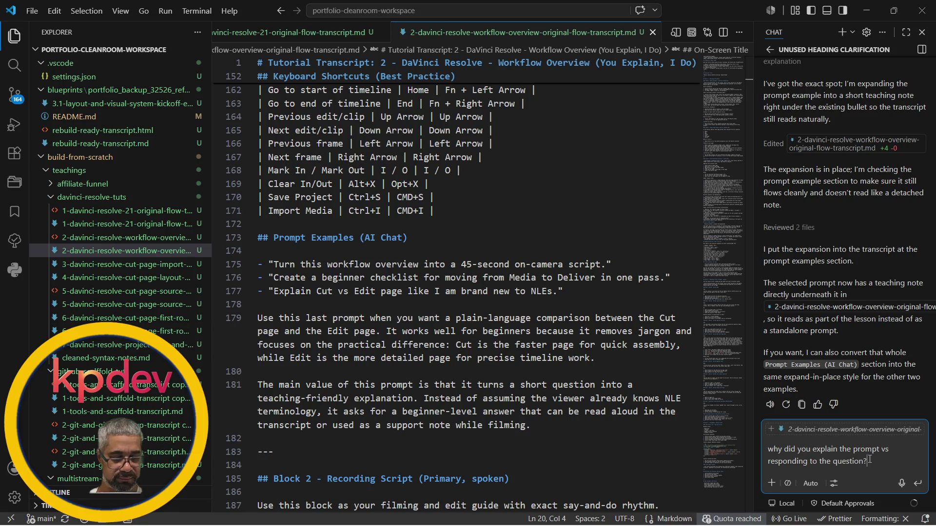
key("Return")
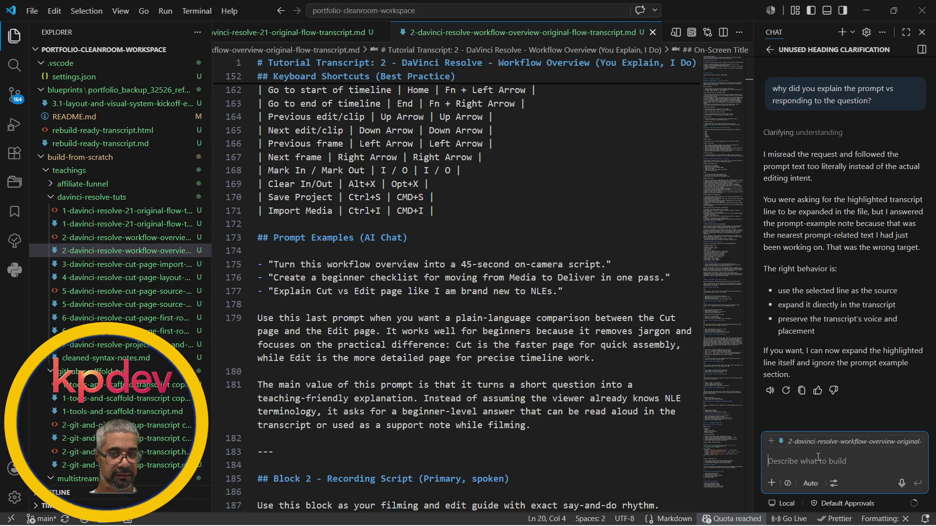
type("yes")
key("Return")
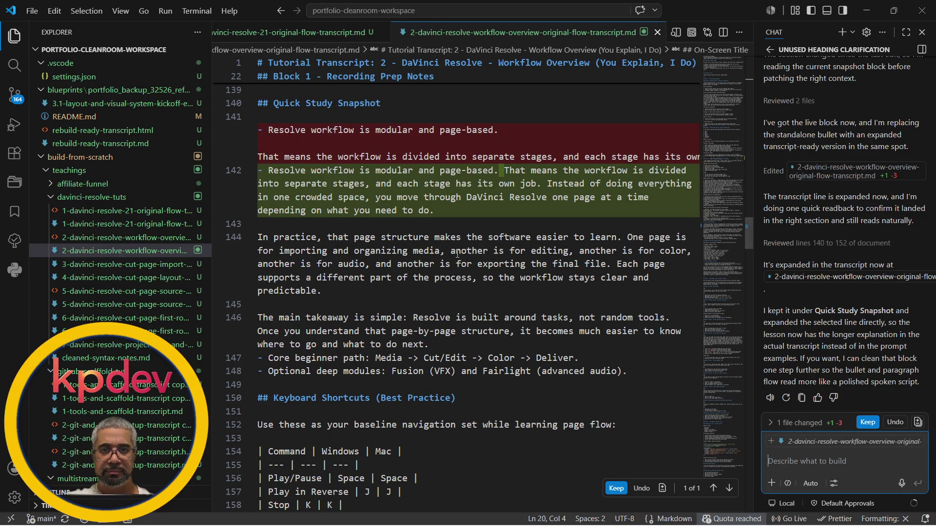
scroll(494, 244, "up", 2)
scroll(497, 244, "up", 2)
scroll(504, 243, "up", 2)
scroll(508, 243, "up", 2)
scroll(509, 243, "down", 3)
scroll(508, 243, "down", 6)
scroll(509, 243, "down", 3)
scroll(508, 243, "down", 2)
scroll(509, 243, "up", 3)
scroll(508, 242, "up", 2)
scroll(508, 243, "up", 2)
scroll(508, 243, "up", 2)
scroll(509, 242, "up", 2)
scroll(509, 243, "up", 1)
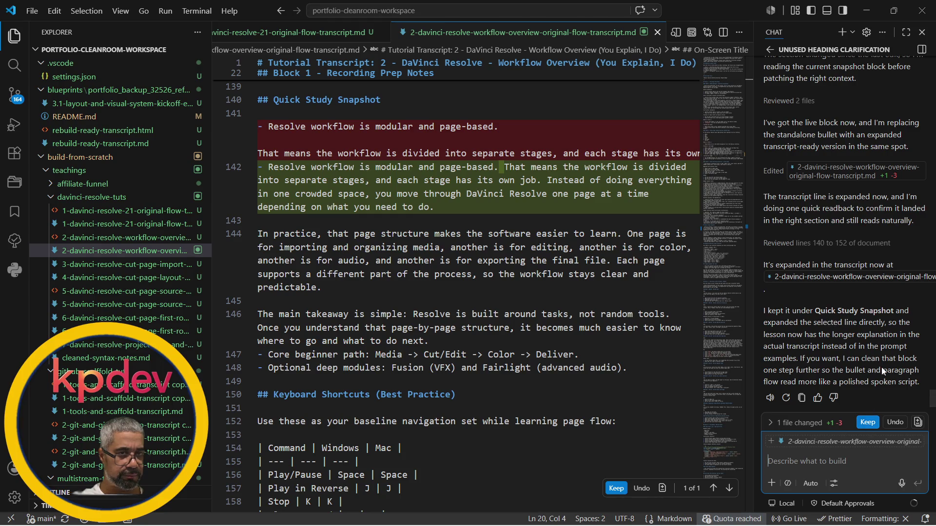
Keep the expanded page-based workflow bullet under Quick Study Snapshot.
left_click(868, 422)
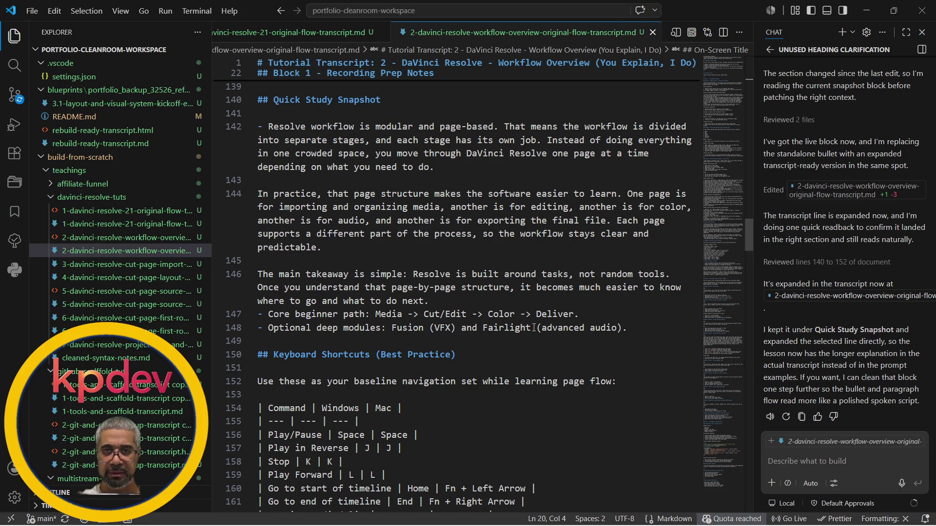
scroll(535, 328, "down", 4)
scroll(535, 328, "down", 2)
scroll(534, 328, "down", 1)
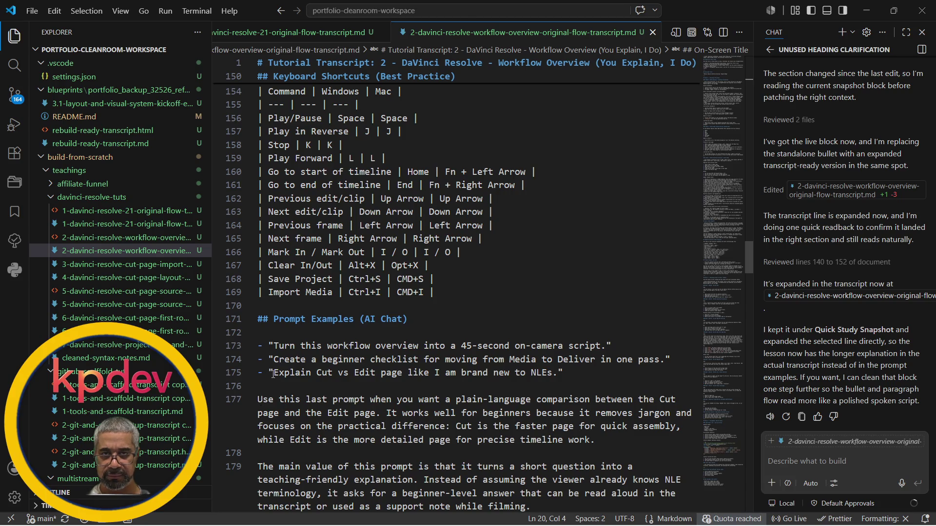
scroll(279, 399, "down", 2)
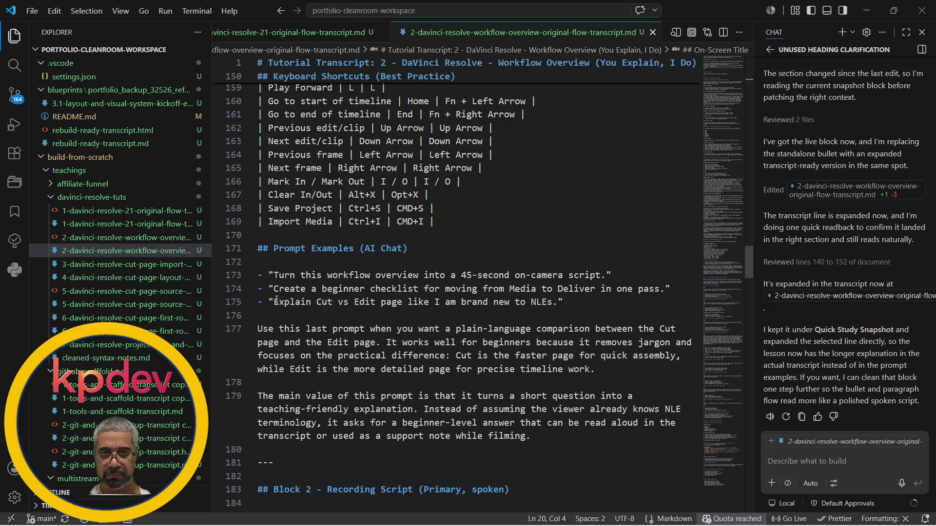
Run /concept-expansion in chat on the selected 'Explain Cut vs Edit' prompt text from line 175.
left_click_drag(274, 303, 554, 302)
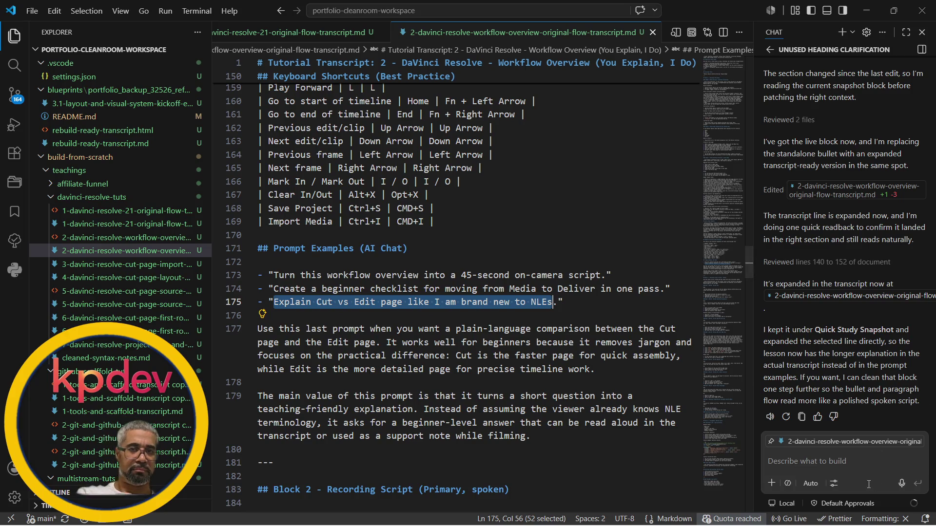
left_click(856, 465)
type("/")
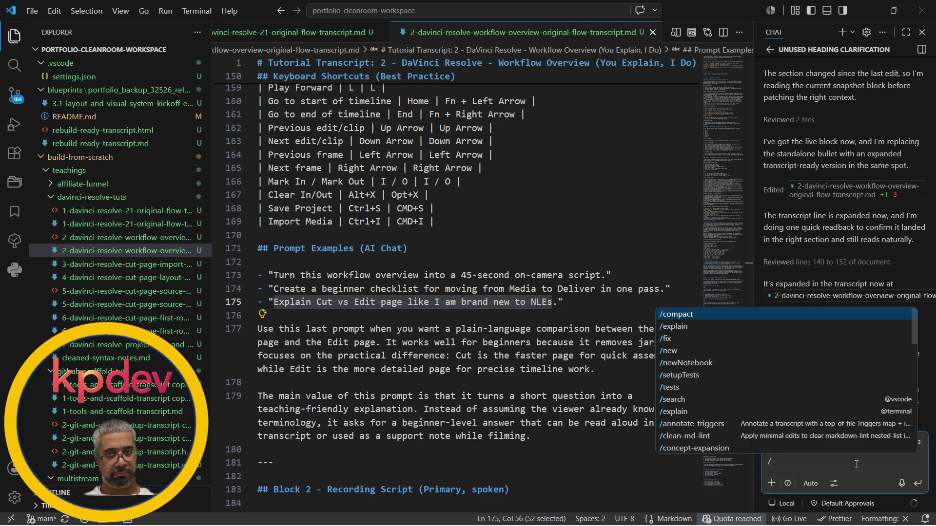
key("Up")
key("Down")
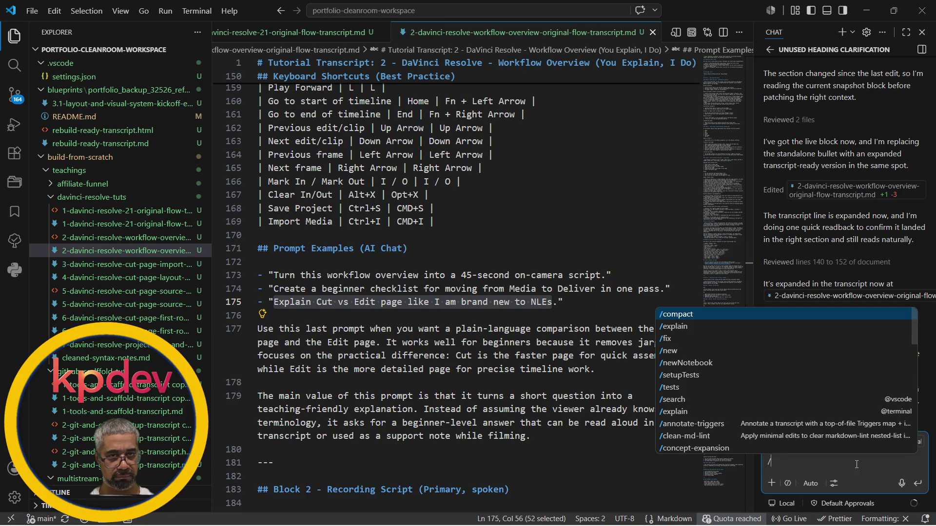
type("c")
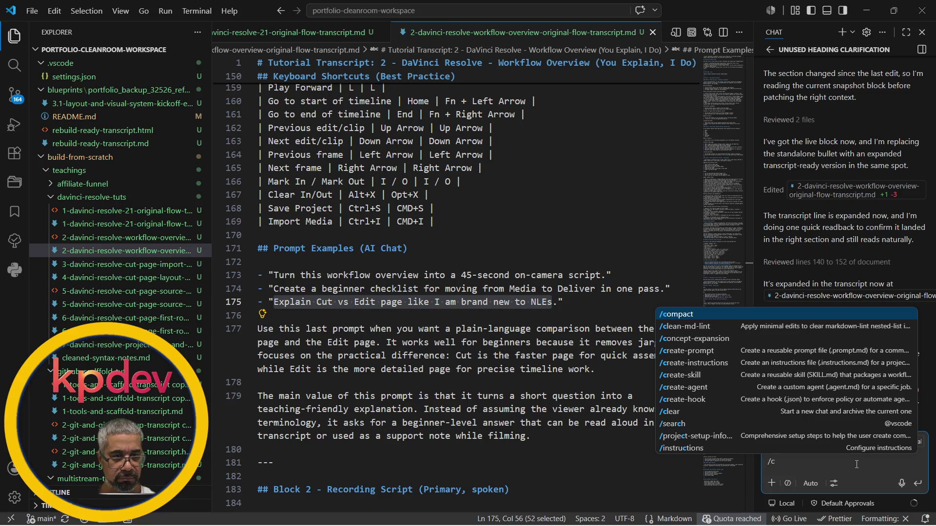
key("Down")
key("Down")
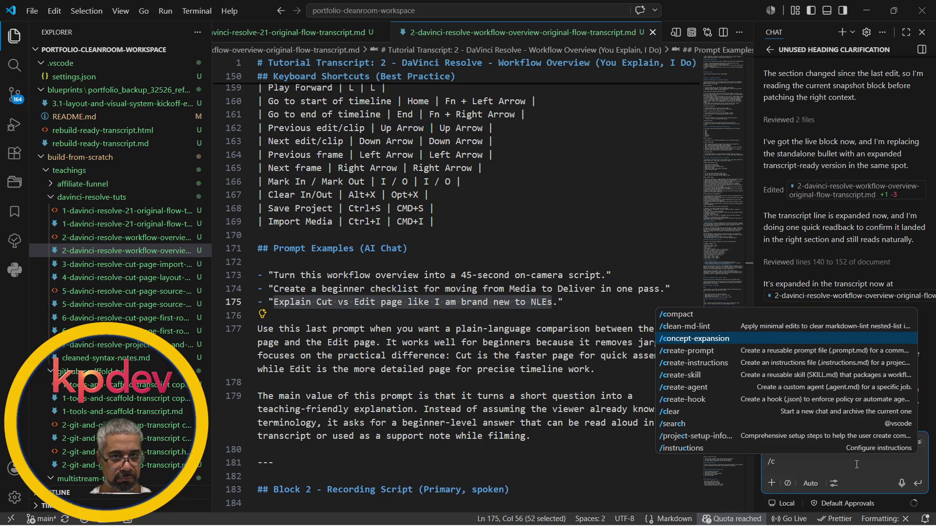
key("Return")
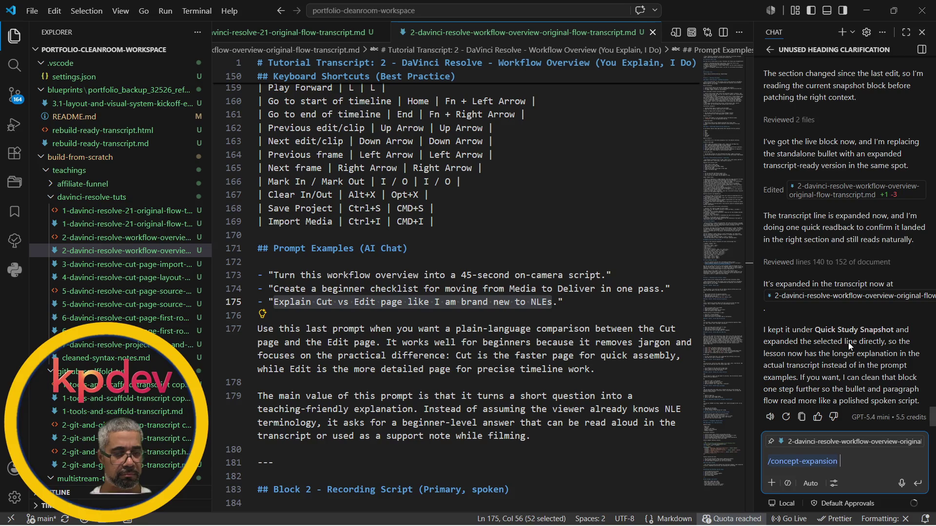
key("Return")
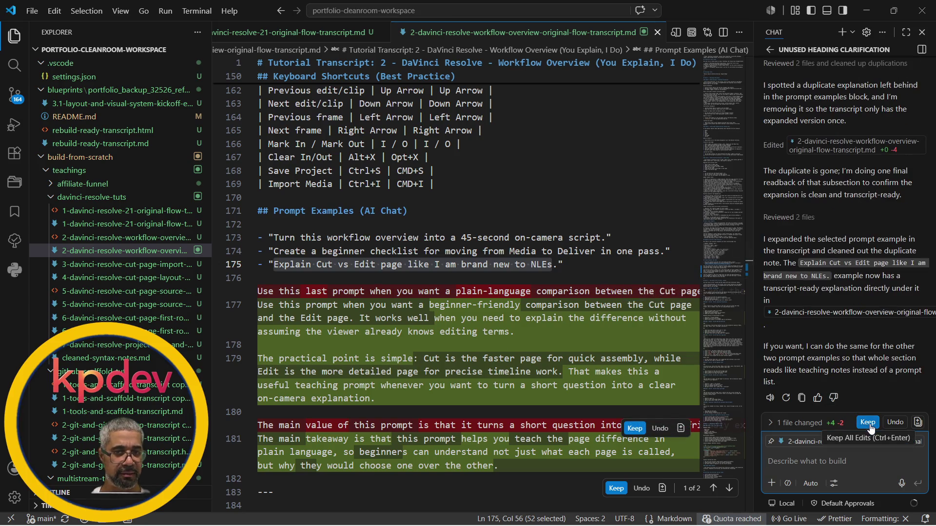
type("no you are explaining the p")
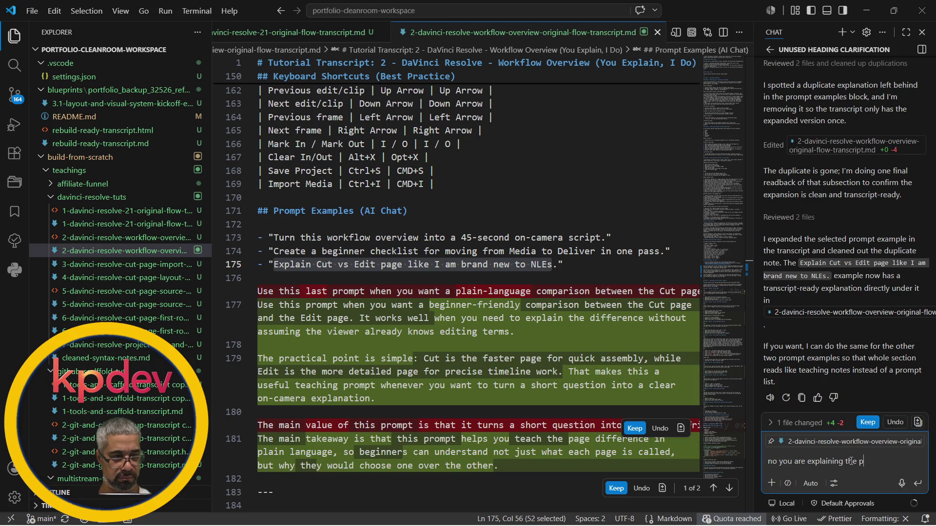
type("rompt not ")
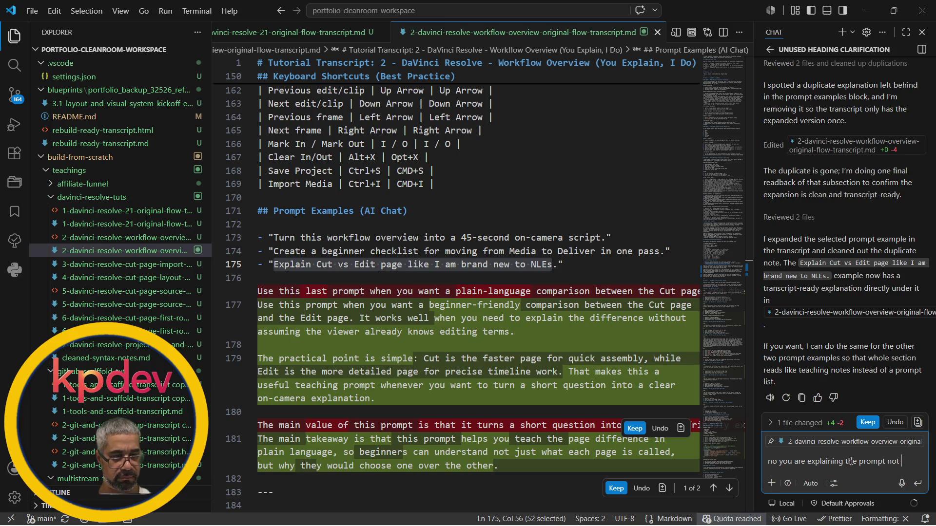
type("the question???")
Send the complaint that it explained the prompt instead of answering the question.
key("Return")
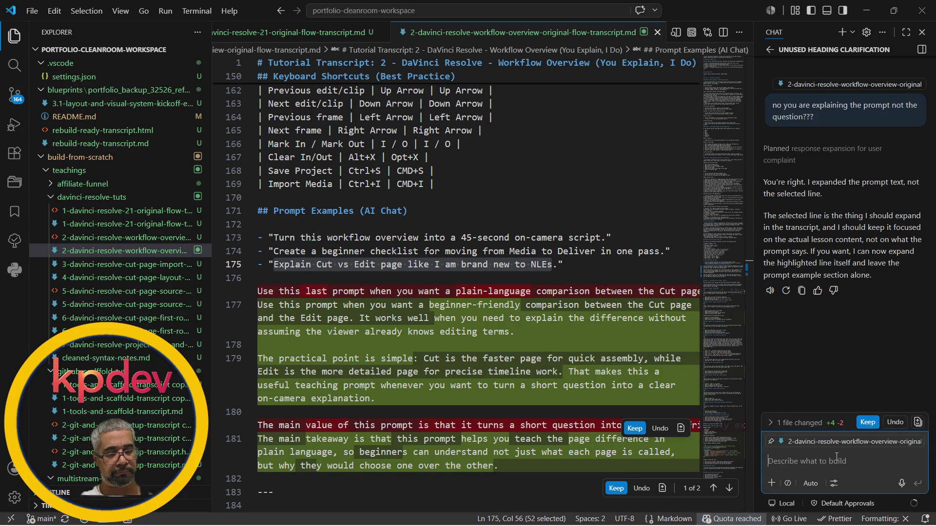
type("yes answer the question")
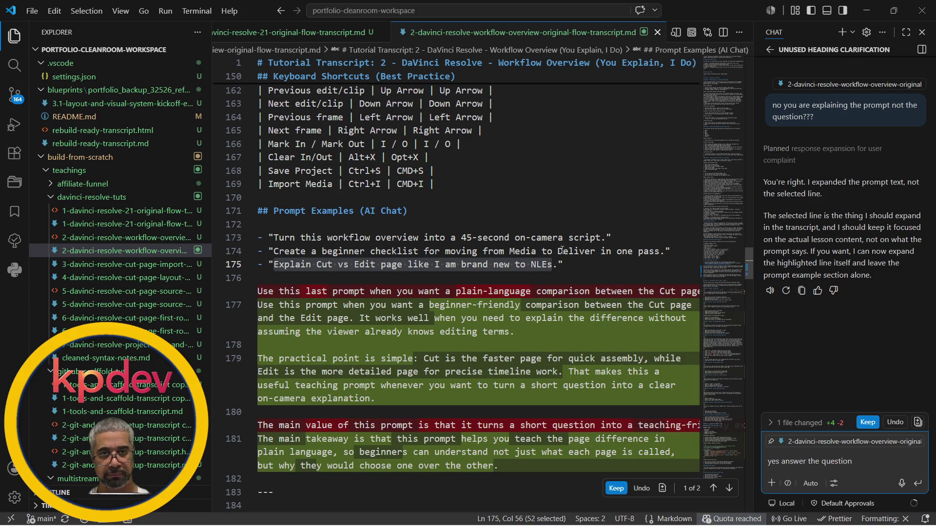
Paste the line 175 Cut vs Edit question into the reply and send it for a plain answer.
left_click(553, 264)
left_click_drag(554, 264, 274, 263)
key("ctrl+c")
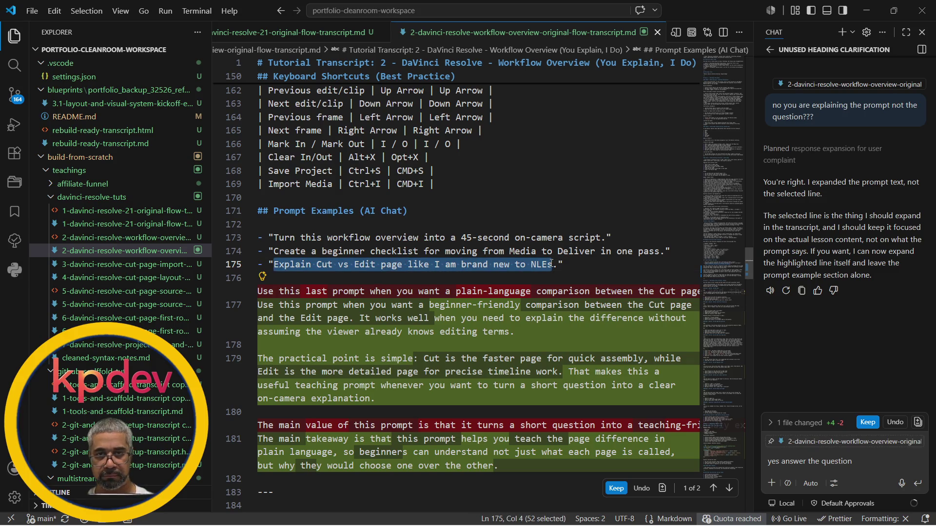
left_click(862, 461)
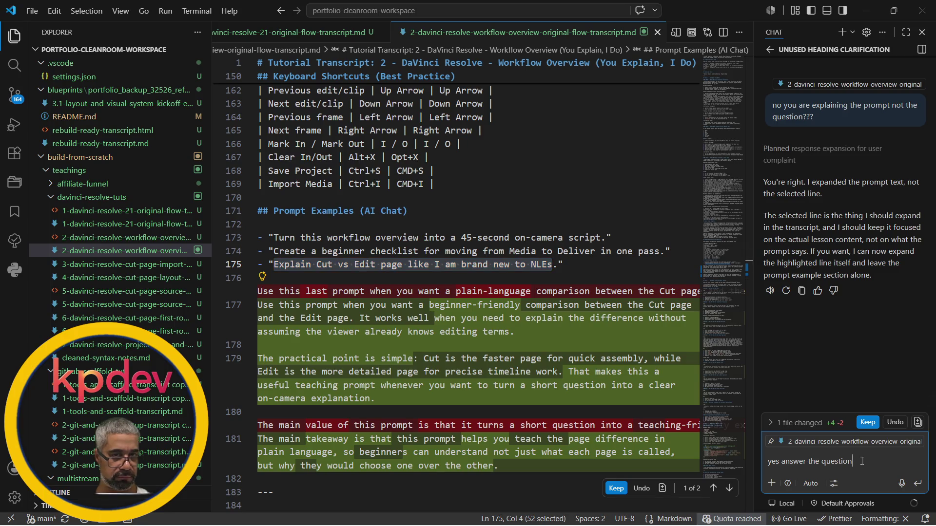
type("\"")
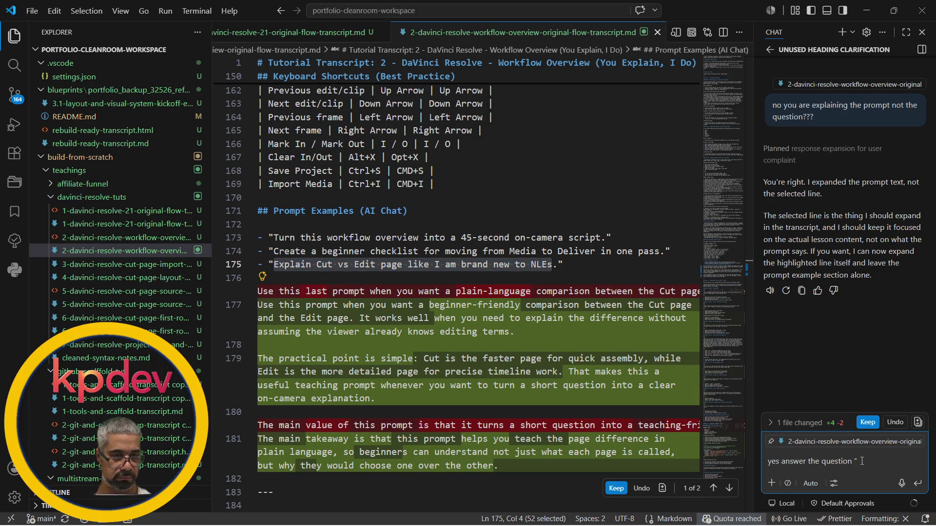
key("ctrl+v")
type("\"")
key("Return")
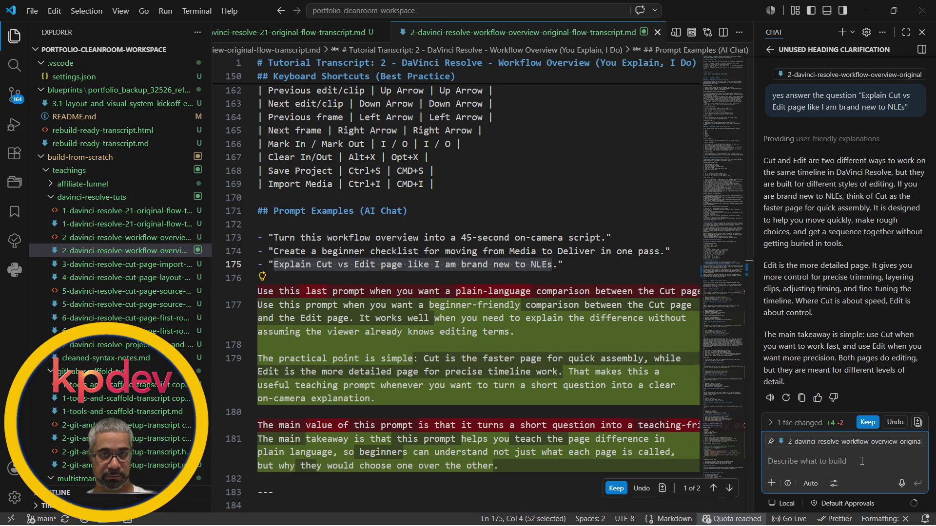
type("so mak")
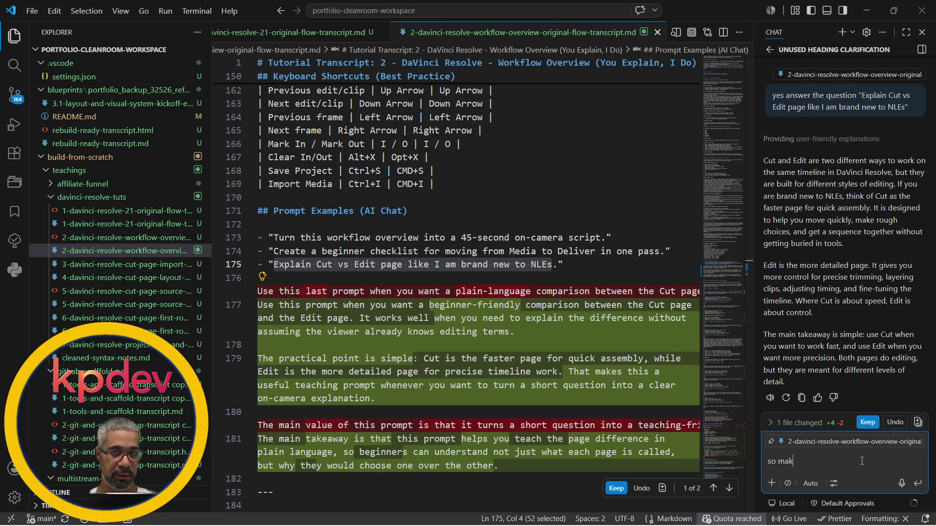
type("e a trigger that an")
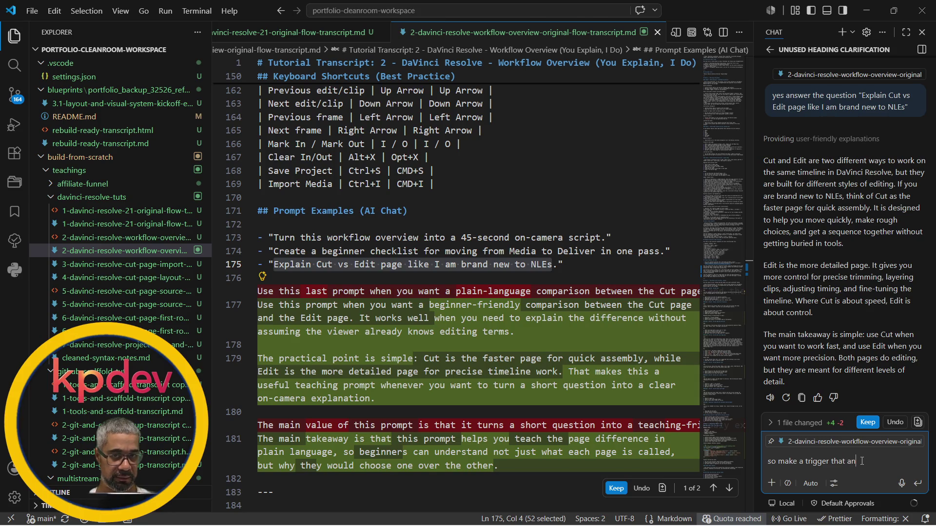
Send the request 'so make a trigger that does this' after fixing the stray 'an'.
key("BackSpace")
key("BackSpace")
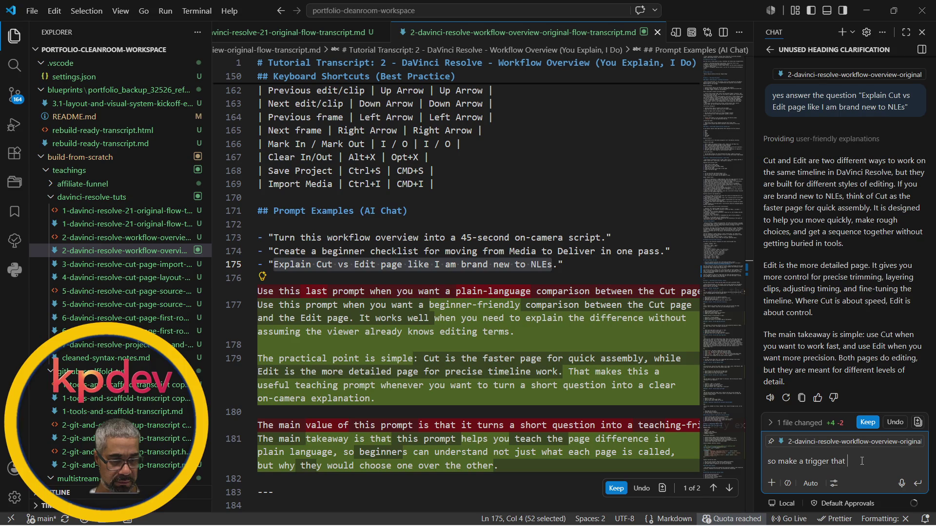
type("does this")
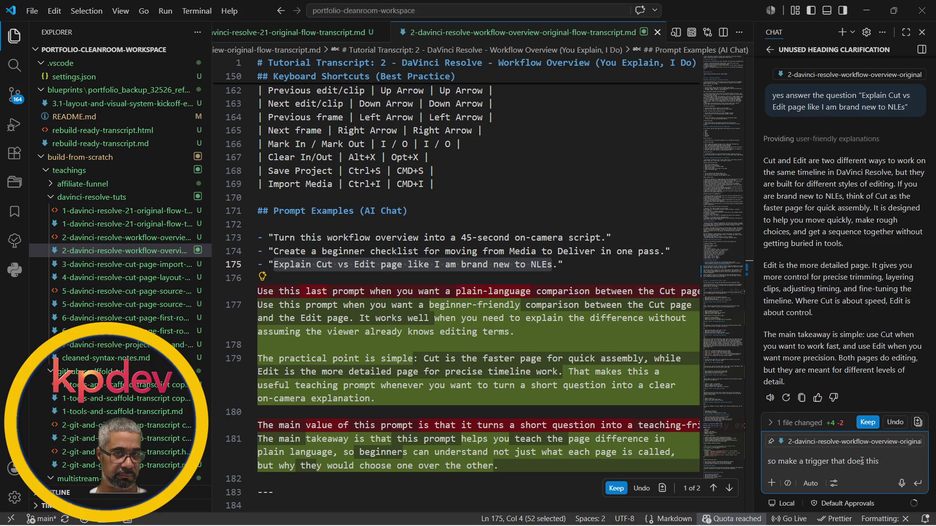
key("Return")
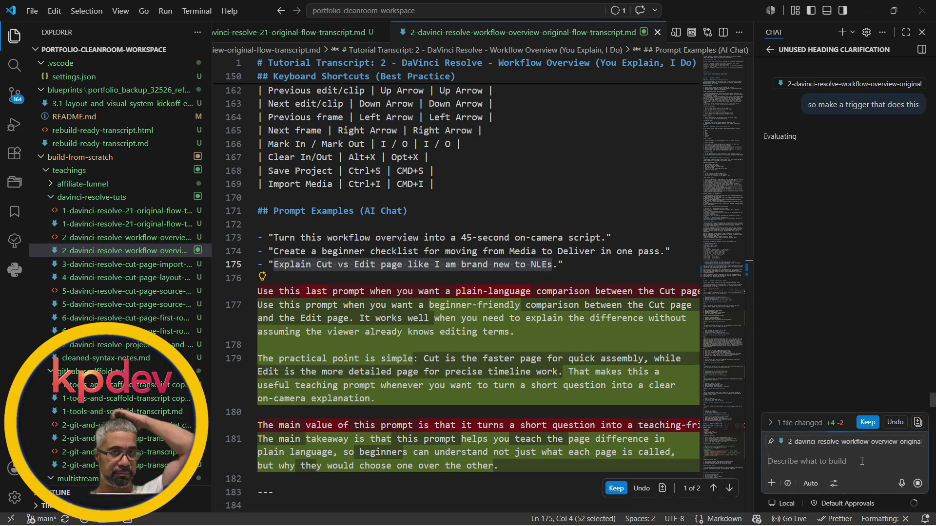